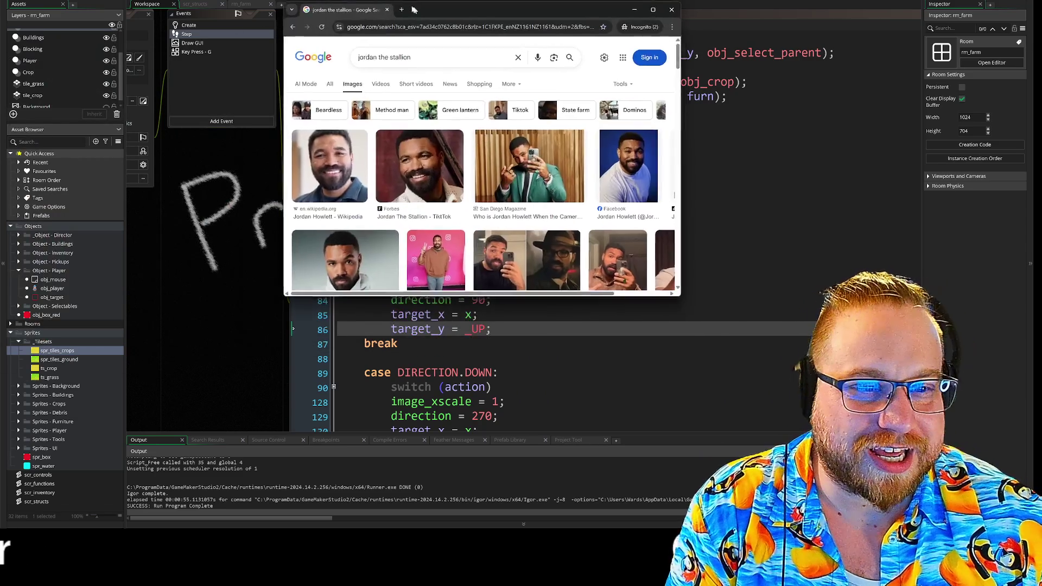
- Enlarge the Chrome window and preview the Forbes and San Diego Magazine image results
mouse_move(676, 297)
mouse_down()
mouse_move(830, 400)
mouse_move(872, 391)
mouse_move(886, 399)
mouse_up()
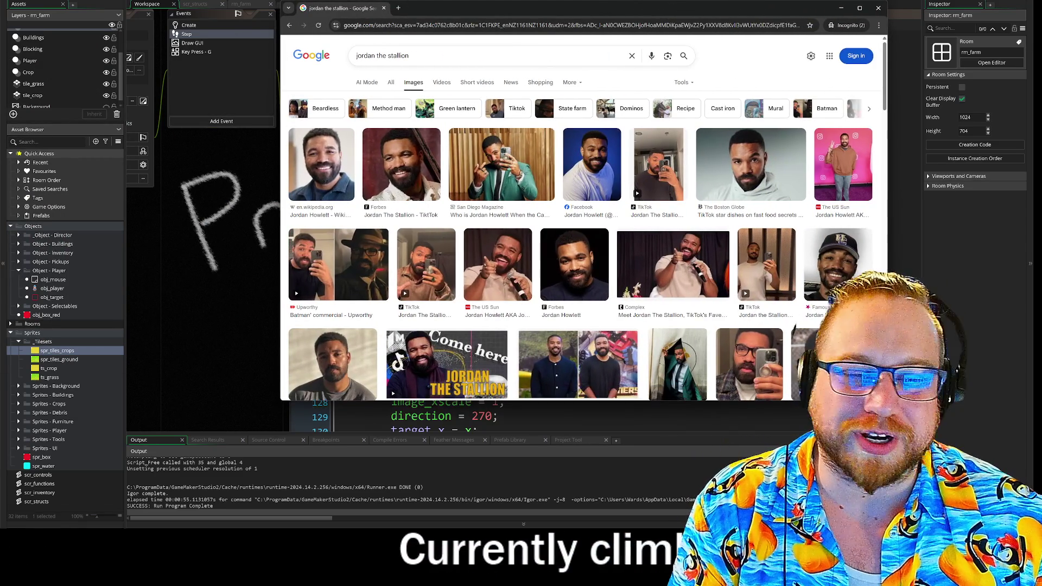
click(429, 166)
click(502, 176)
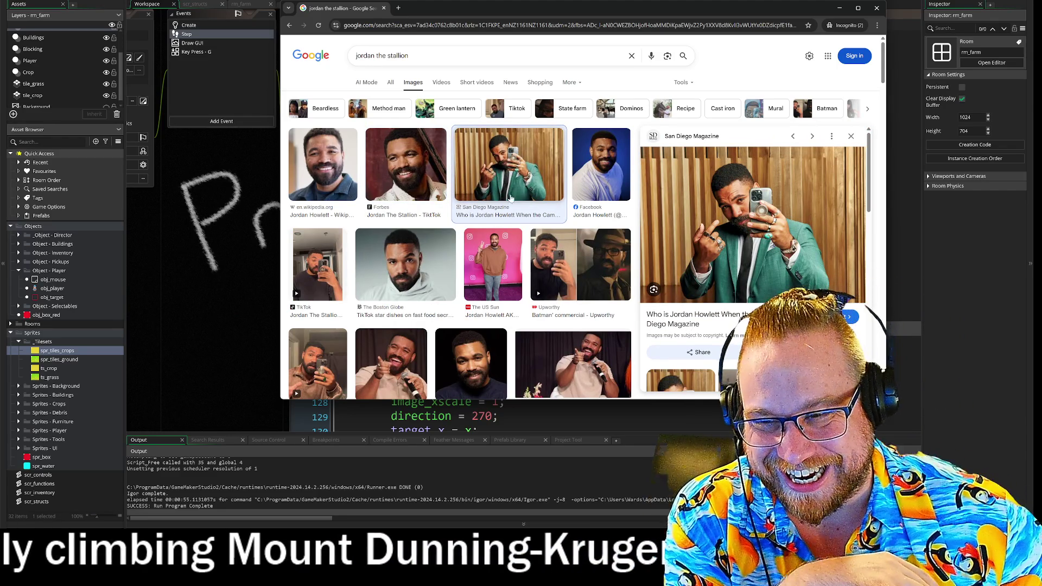
scroll(593, 231, down, 2)
scroll(593, 231, down, 5)
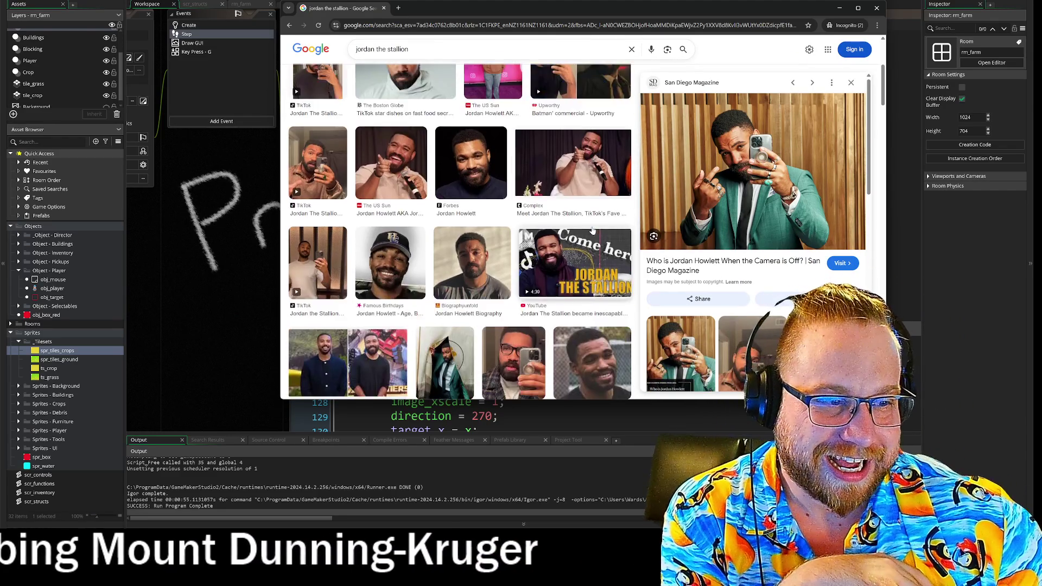
scroll(583, 284, down, 1)
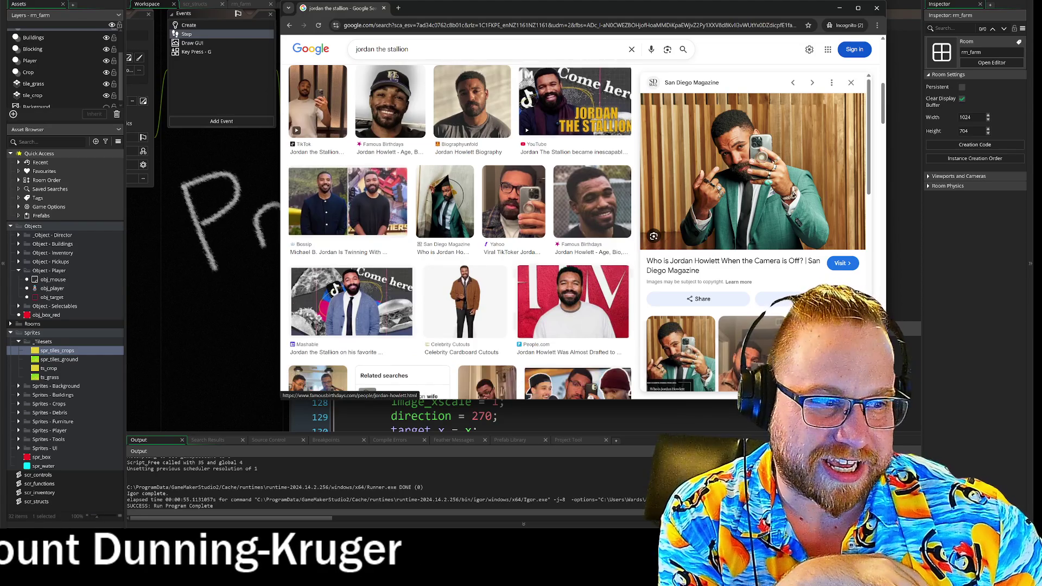
- Preview a TikTok video result, scroll through it, then close the browser
click(766, 352)
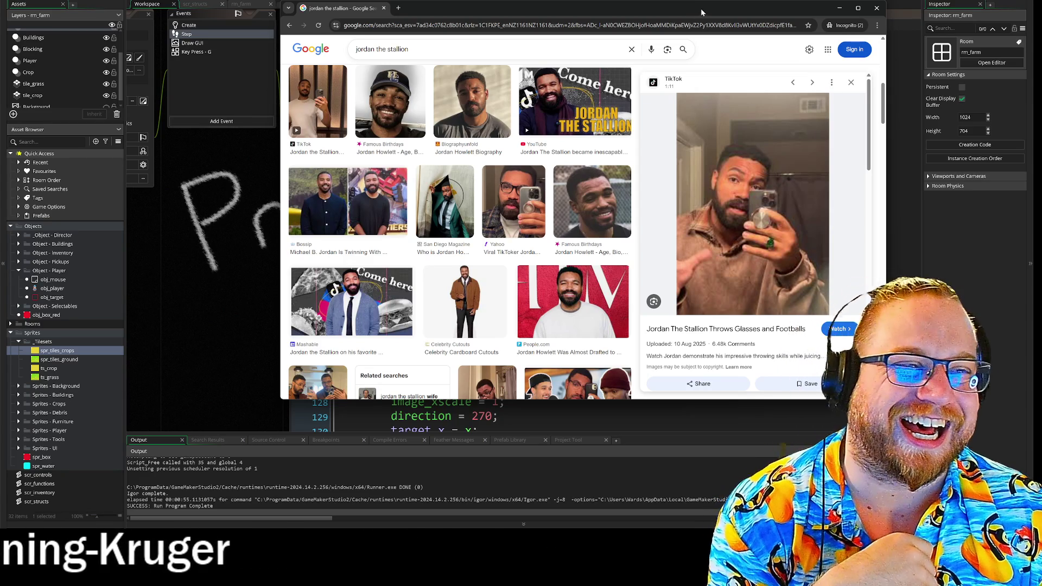
scroll(608, 141, down, 10)
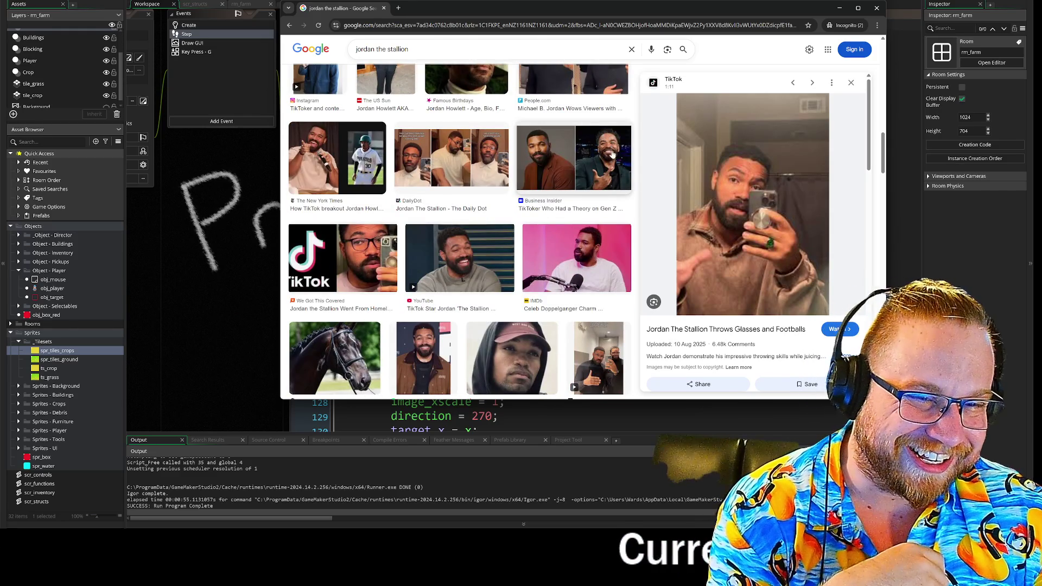
scroll(613, 154, down, 2)
scroll(612, 156, down, 2)
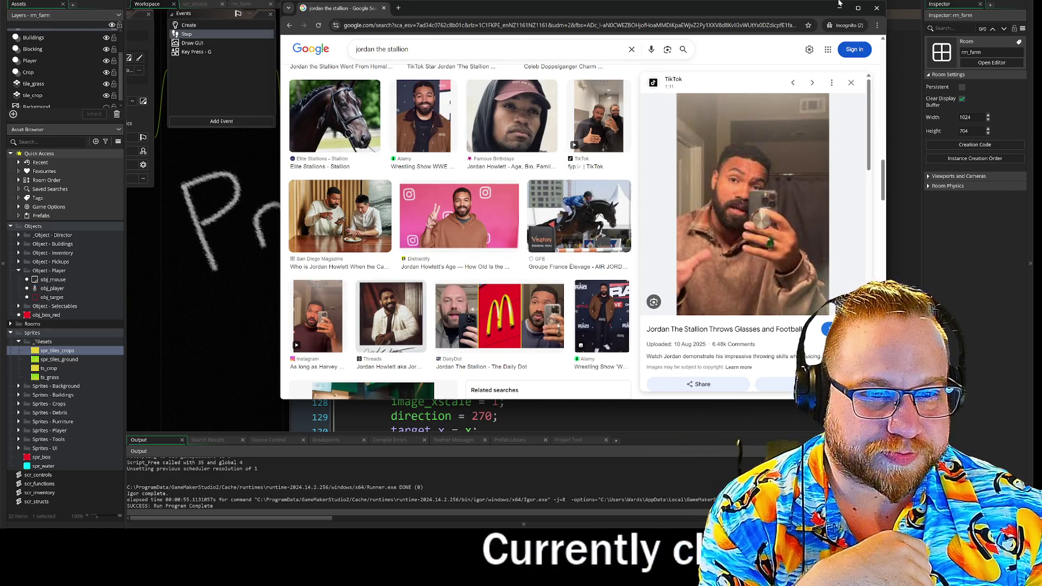
click(876, 7)
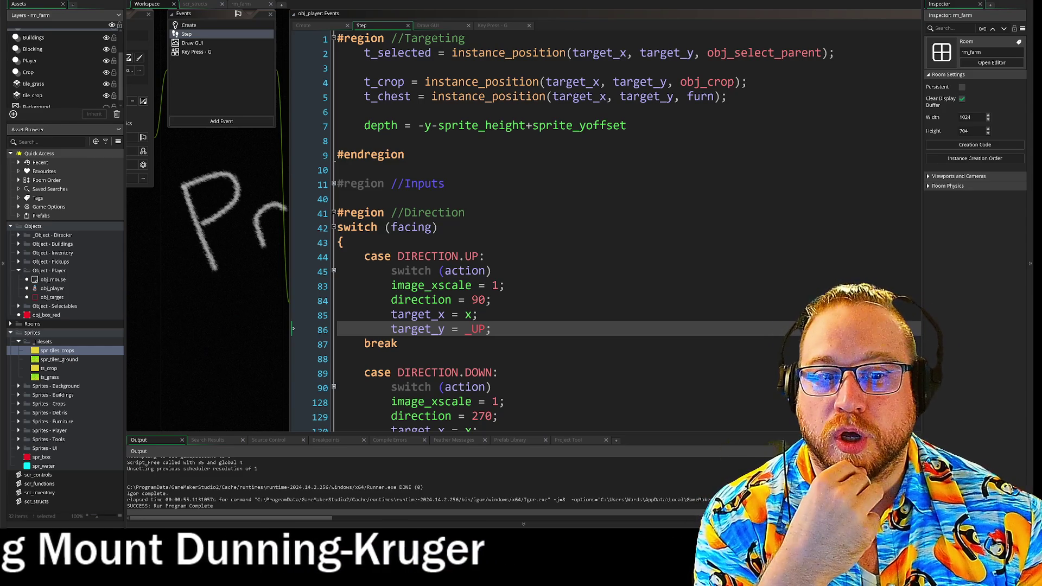
- Put the cursor on the empty line after the UP case, then move down to the DOWN case
click(364, 358)
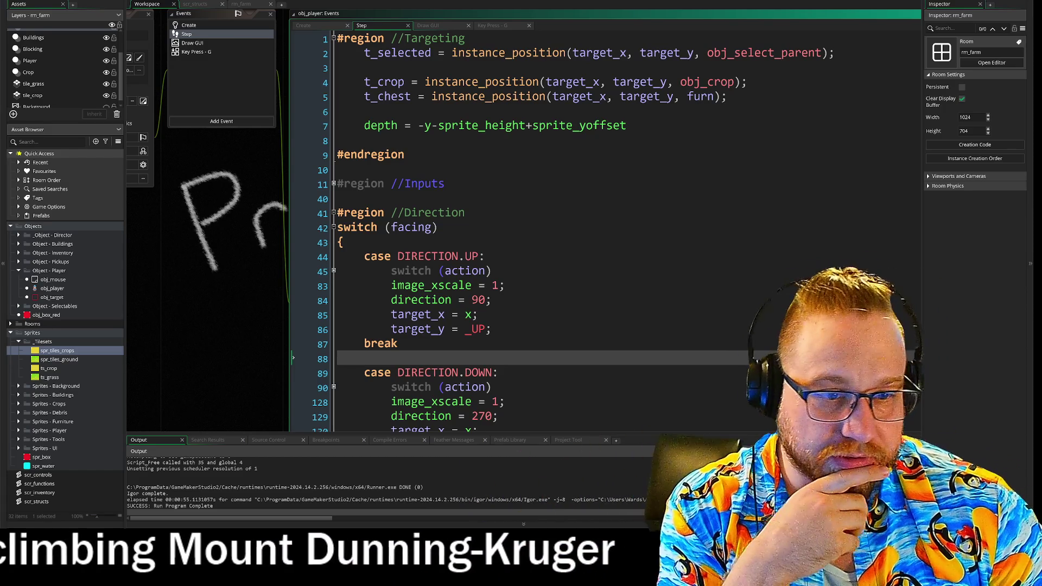
key(Down)
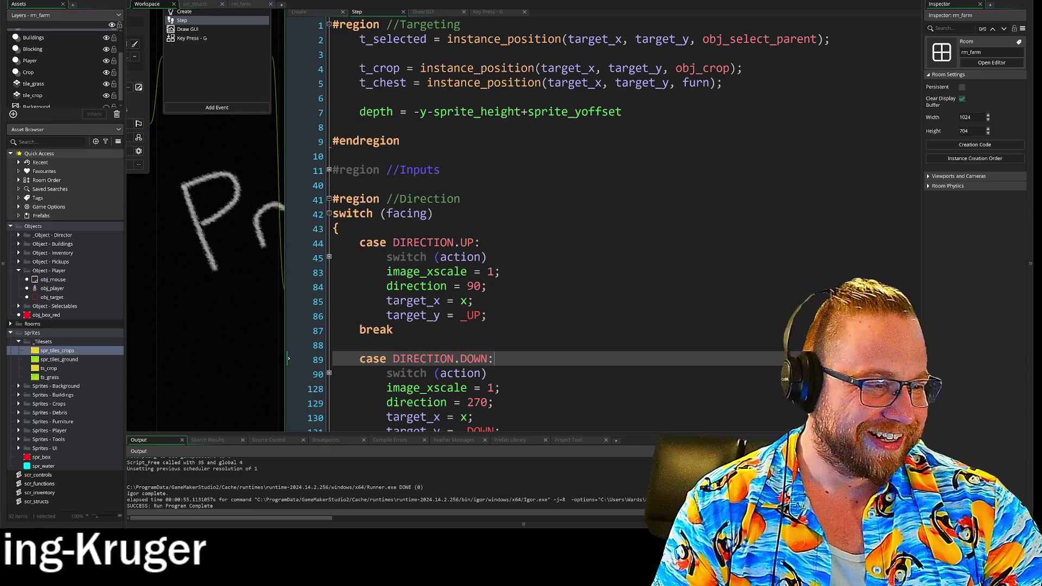
key(Up)
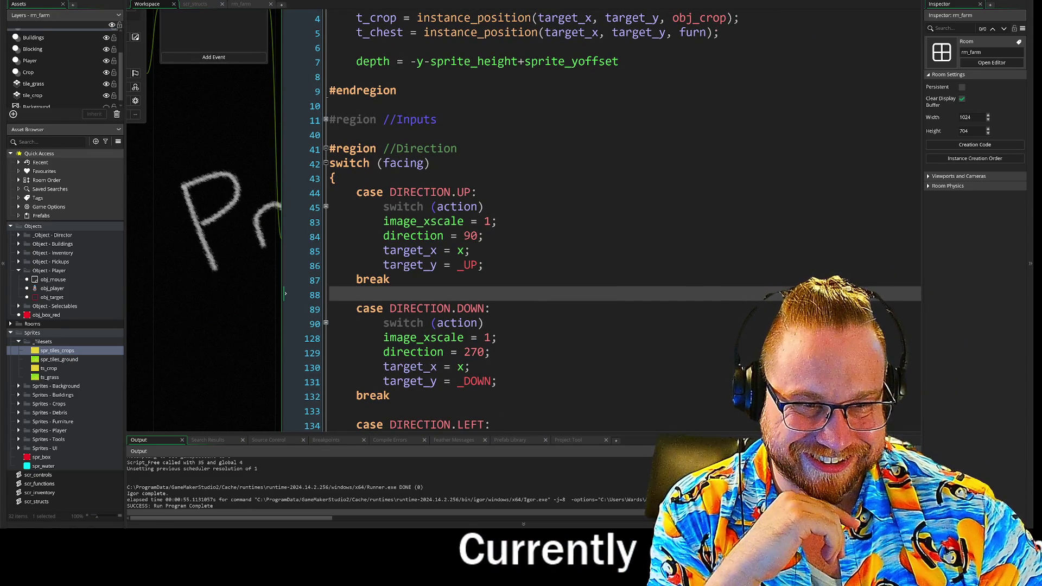
click(490, 352)
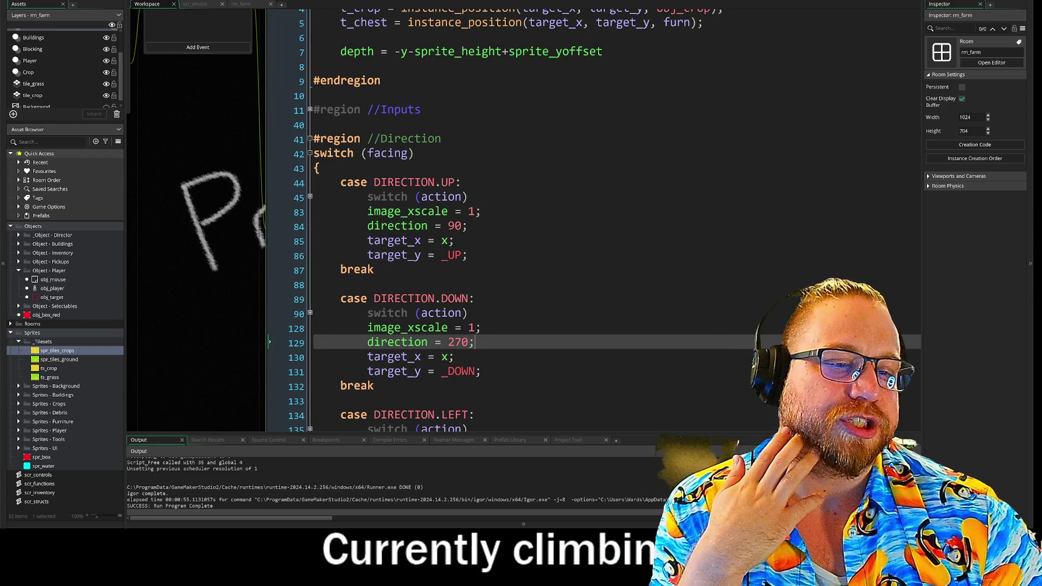
key(Down)
key(Down)
key(Down)
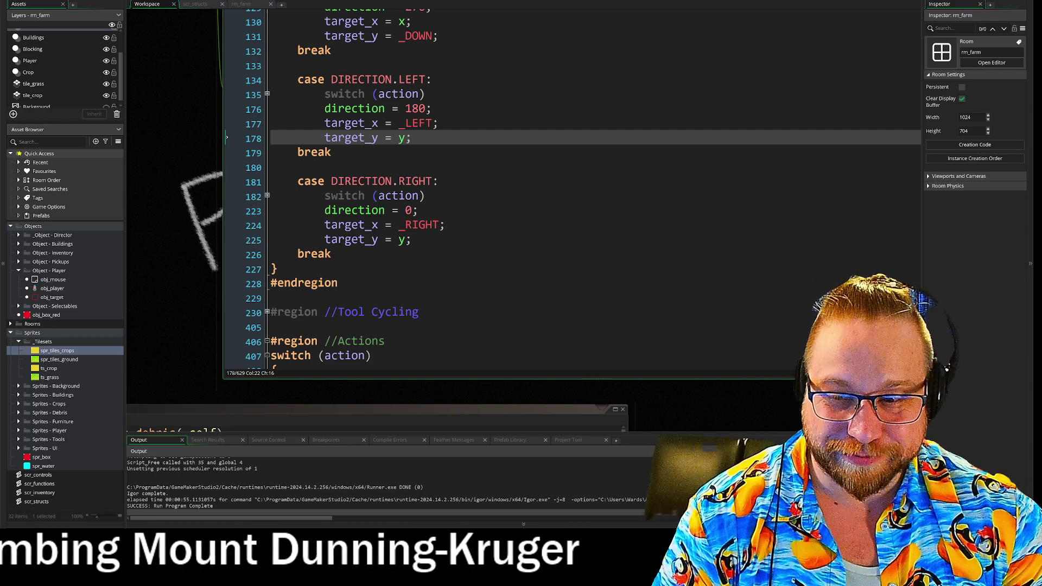
click(429, 196)
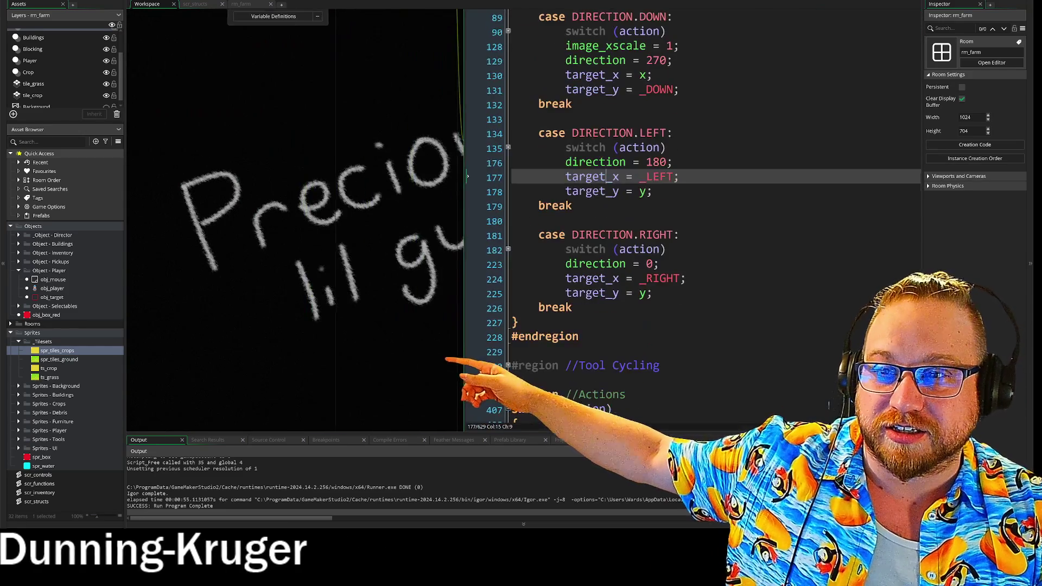
click(217, 319)
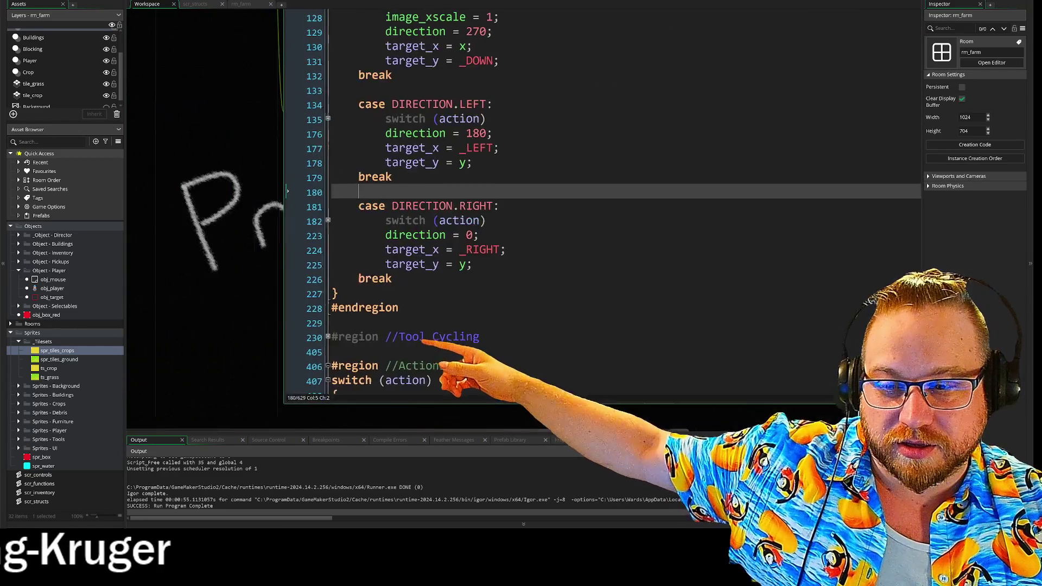
click(344, 198)
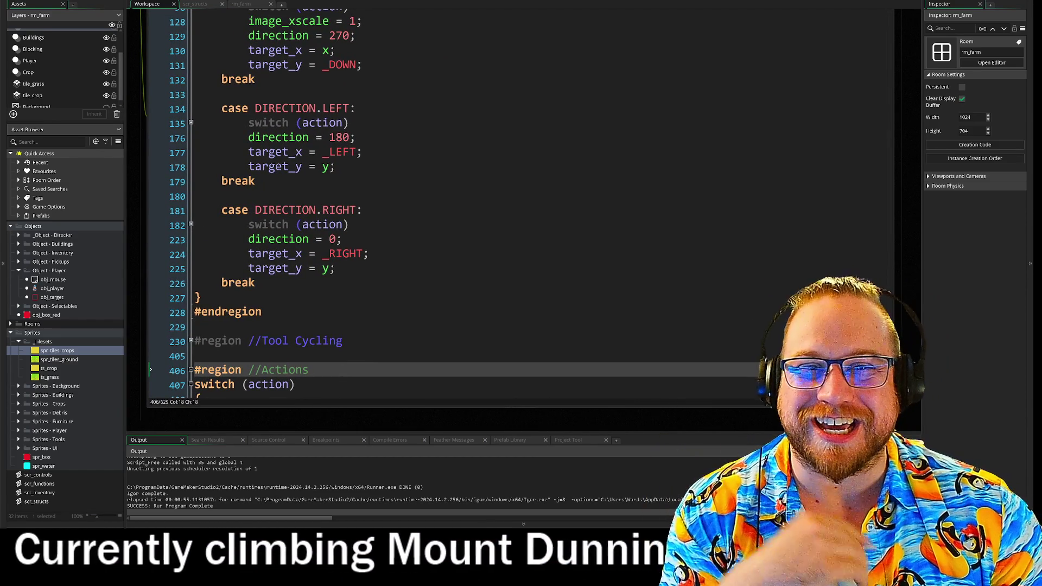
key(Down)
key(Down)
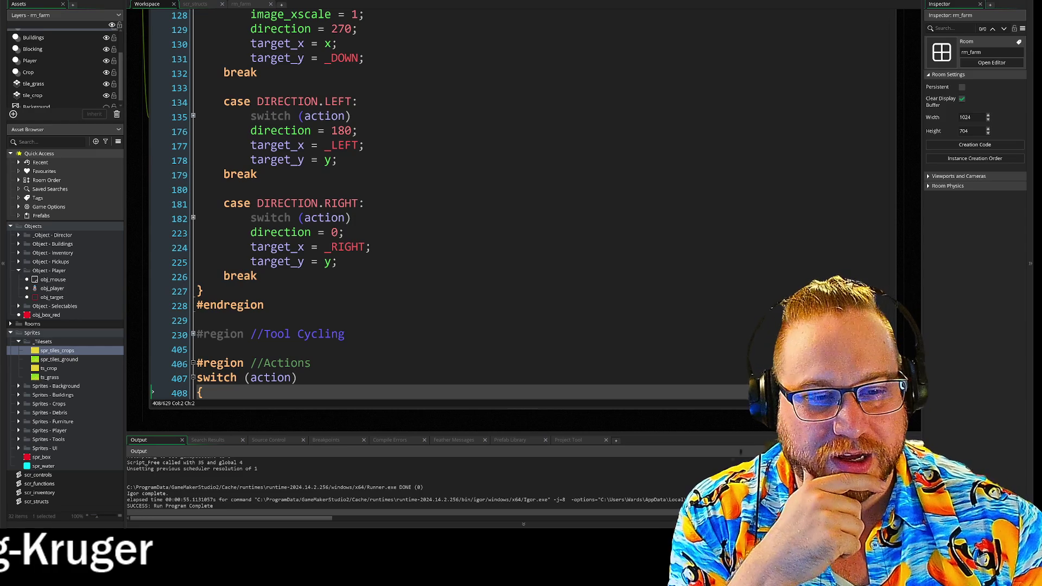
drag(510, 423, 515, 421)
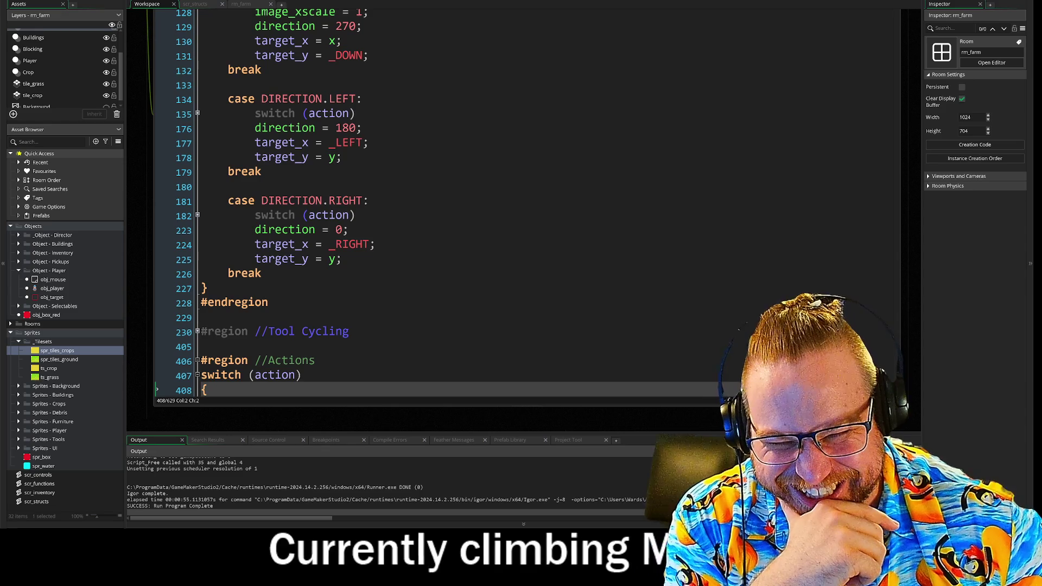
- Scroll to the PICKUP case and select, then deselect, its image_index block on lines 431–453
scroll(442, 203, down, 5)
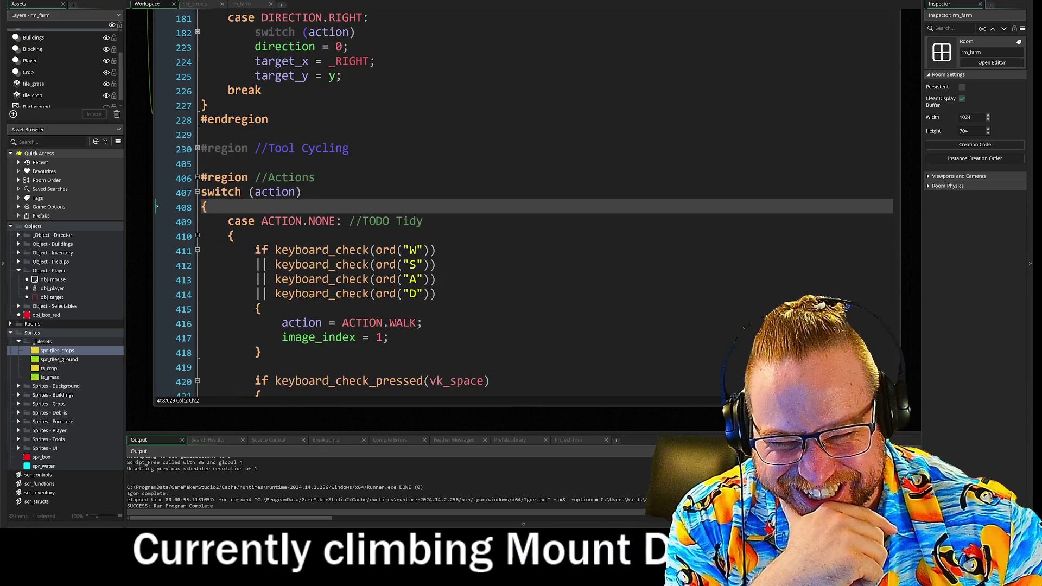
scroll(442, 204, down, 6)
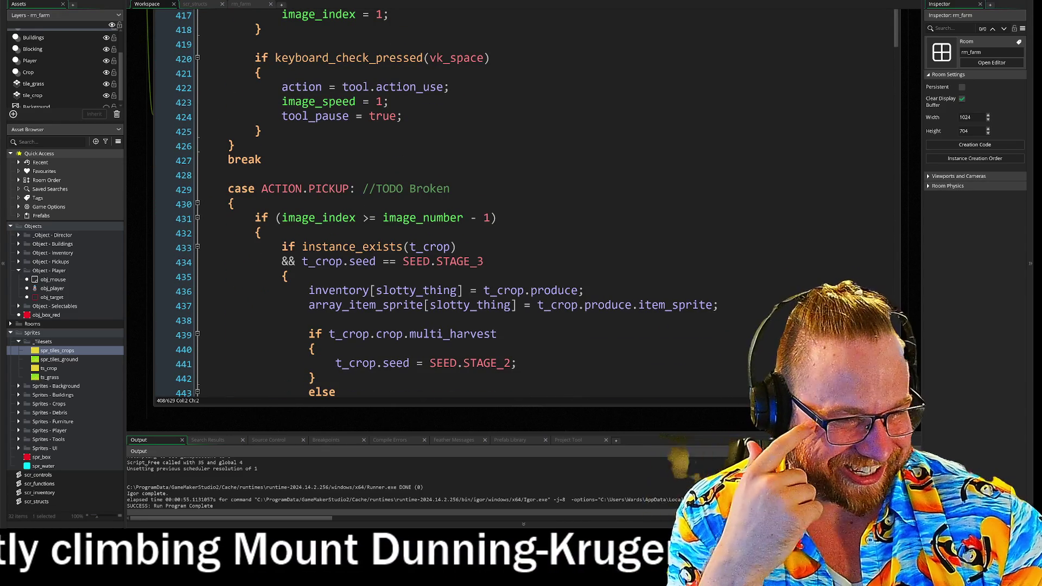
scroll(442, 203, down, 2)
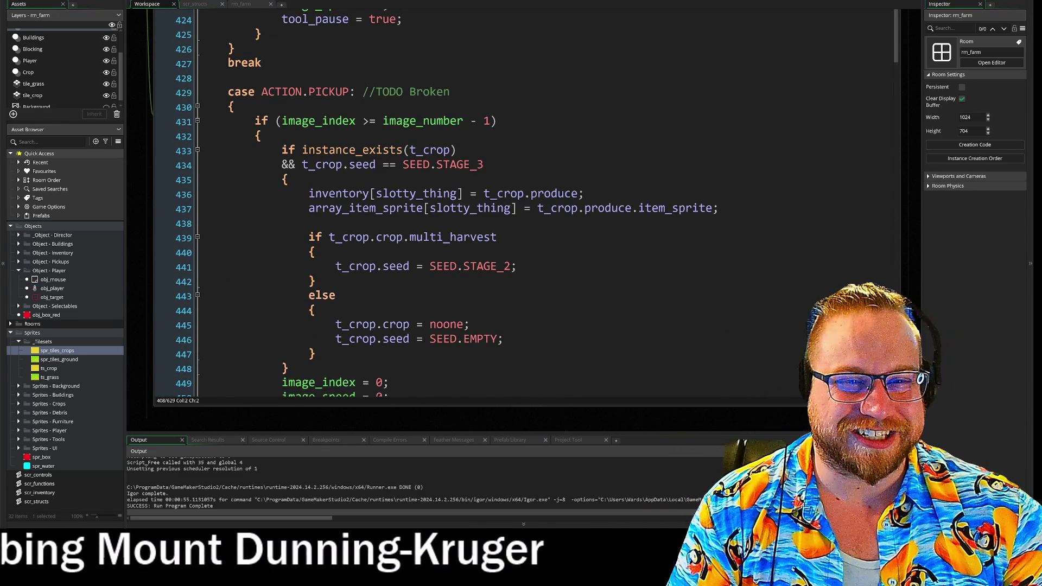
scroll(442, 204, down, 1)
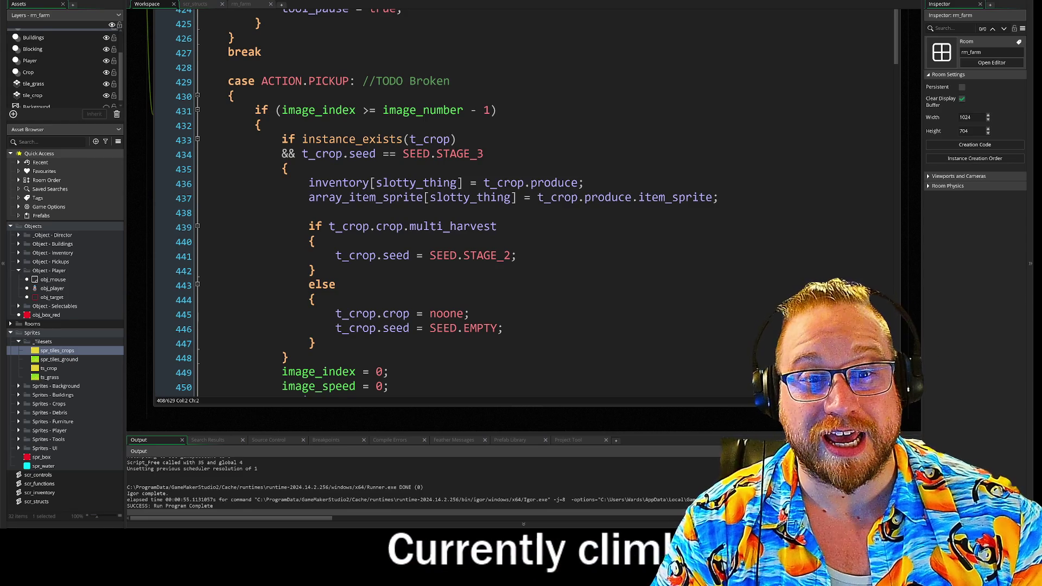
mouse_move(253, 110)
mouse_down()
mouse_move(442, 110)
mouse_move(325, 401)
mouse_move(527, 159)
mouse_move(410, 84)
mouse_move(412, 100)
mouse_up()
scroll(484, 218, up, 7)
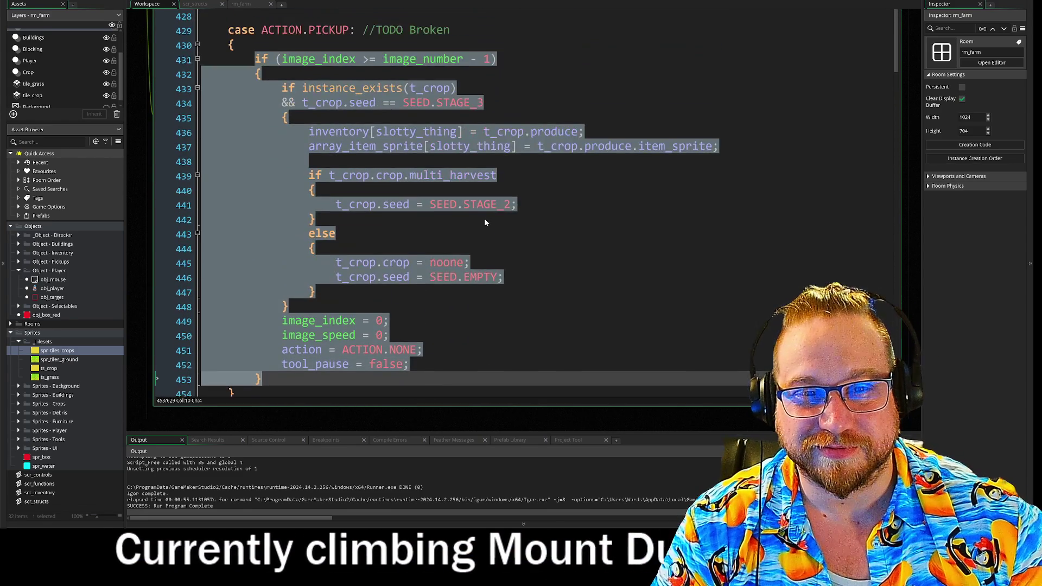
scroll(481, 221, down, 1)
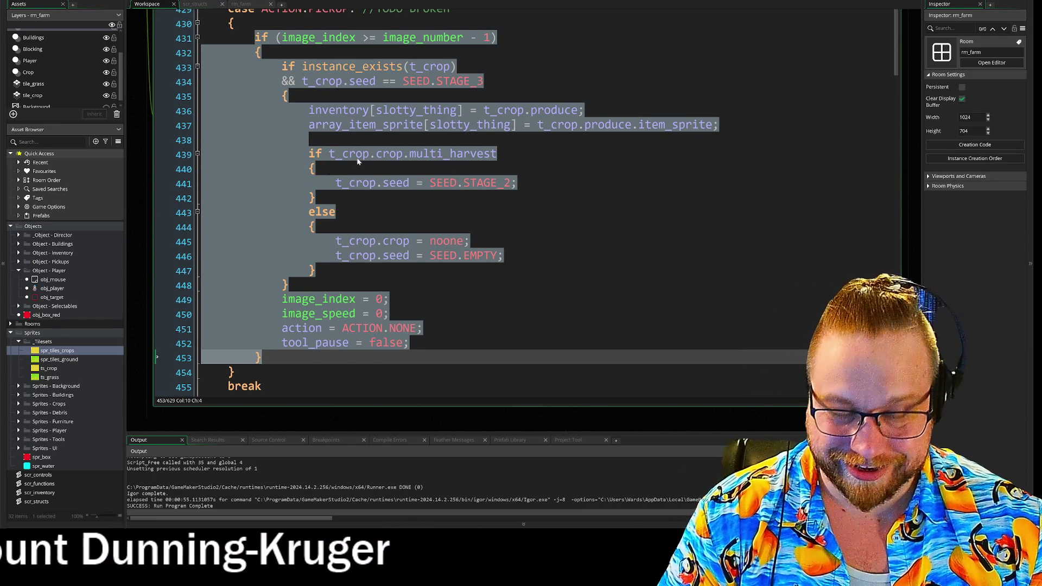
click(321, 198)
mouse_move(263, 359)
mouse_down()
mouse_move(228, 38)
mouse_move(206, 35)
mouse_up()
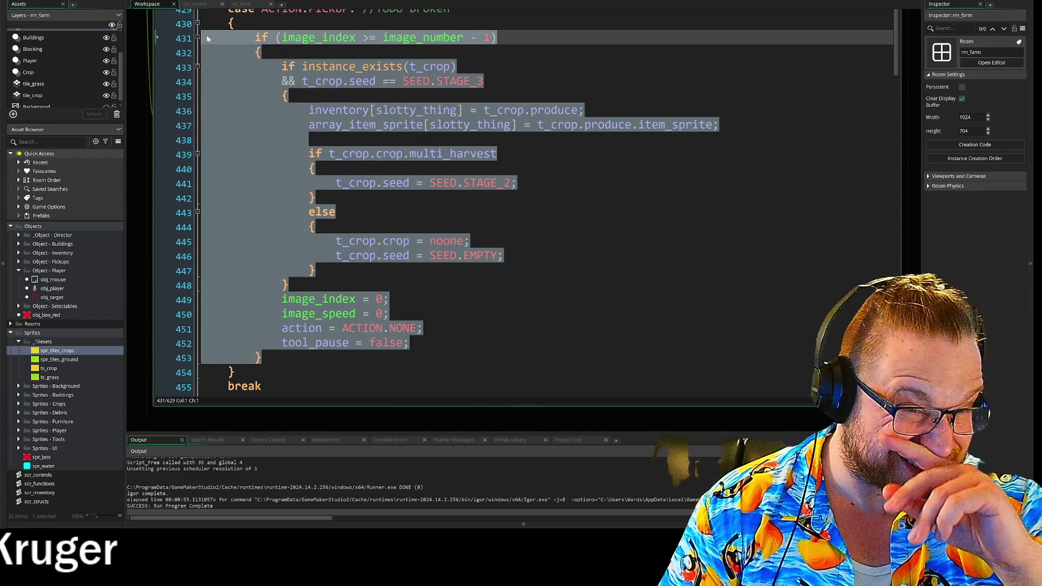
click(206, 35)
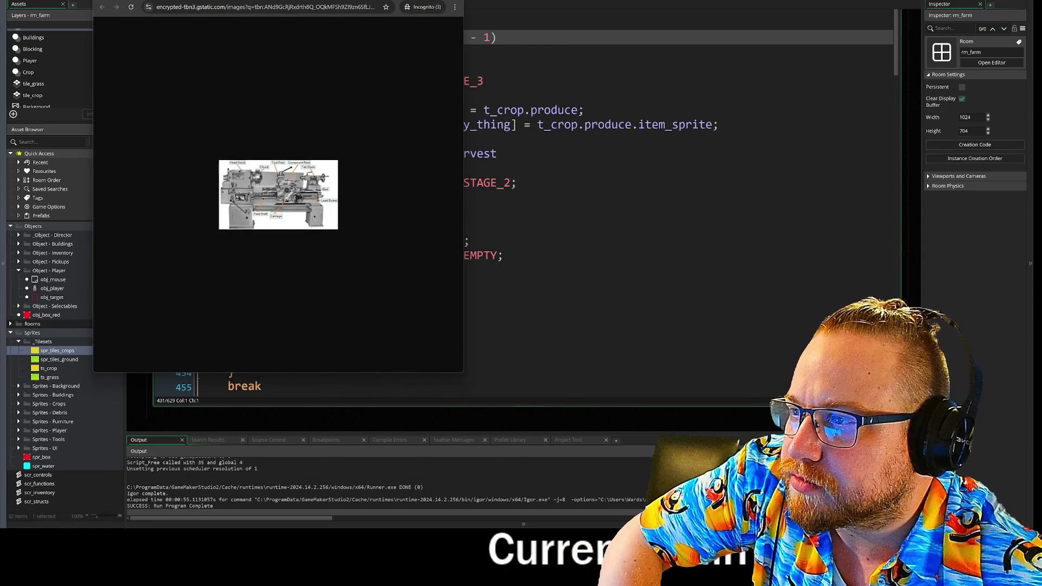
- Open the Wikipedia lathe photo from the lathe machine image results full-size in a new tab
key(alt+Tab)
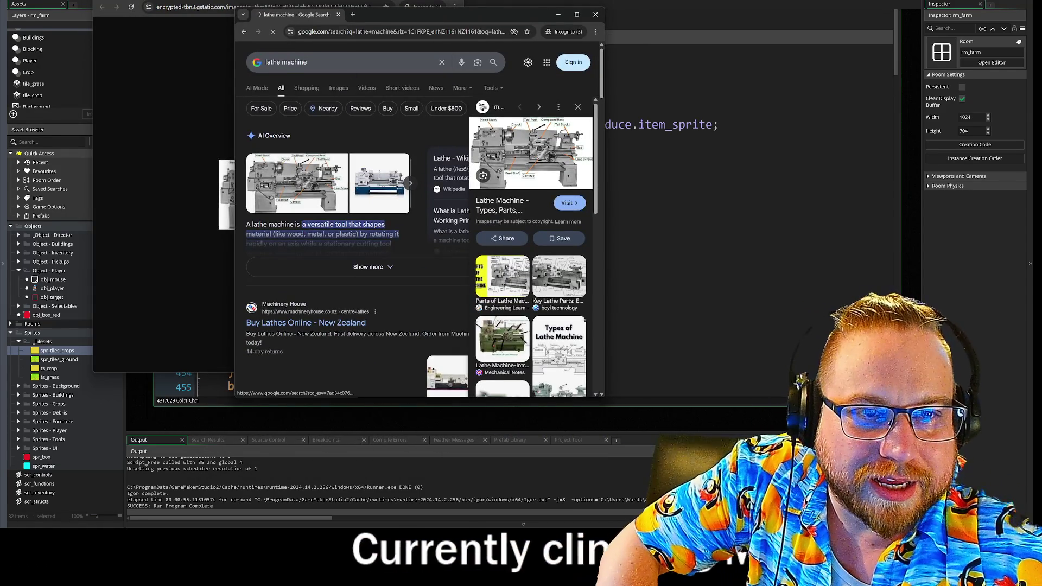
click(339, 88)
drag(601, 400, 856, 434)
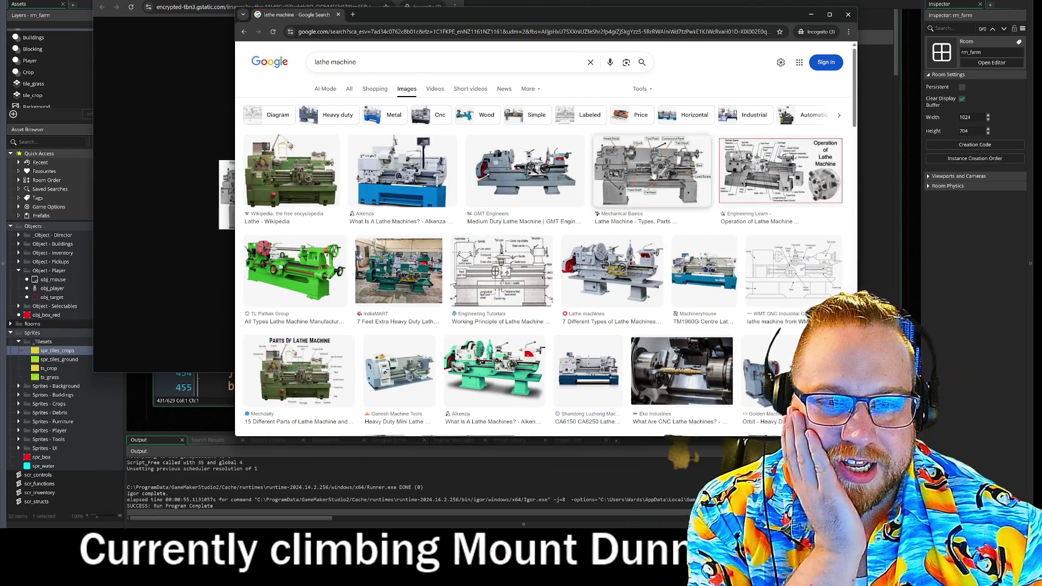
click(655, 181)
key(Left)
key(Left)
key(Left)
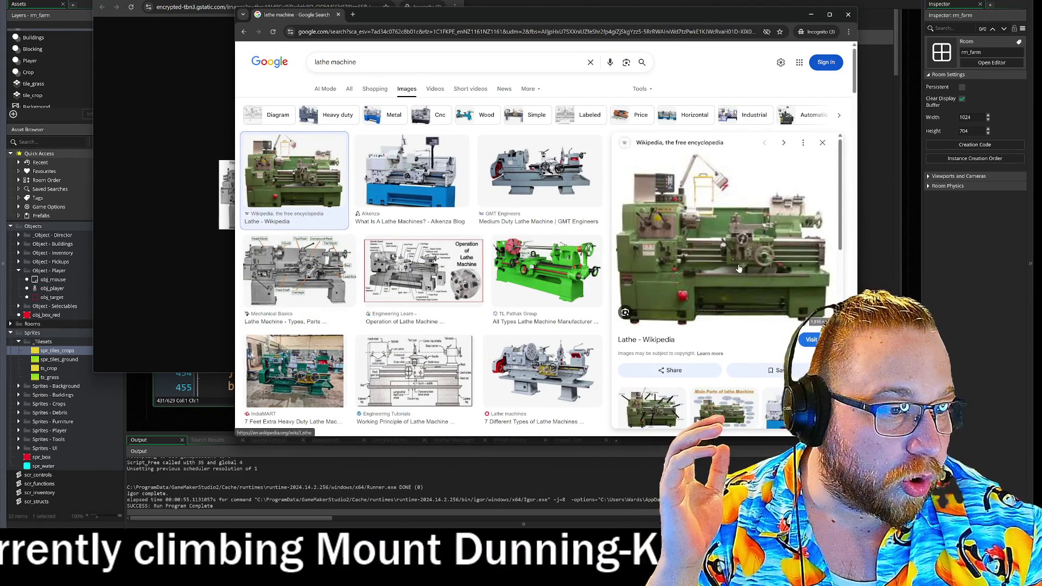
right_click(737, 251)
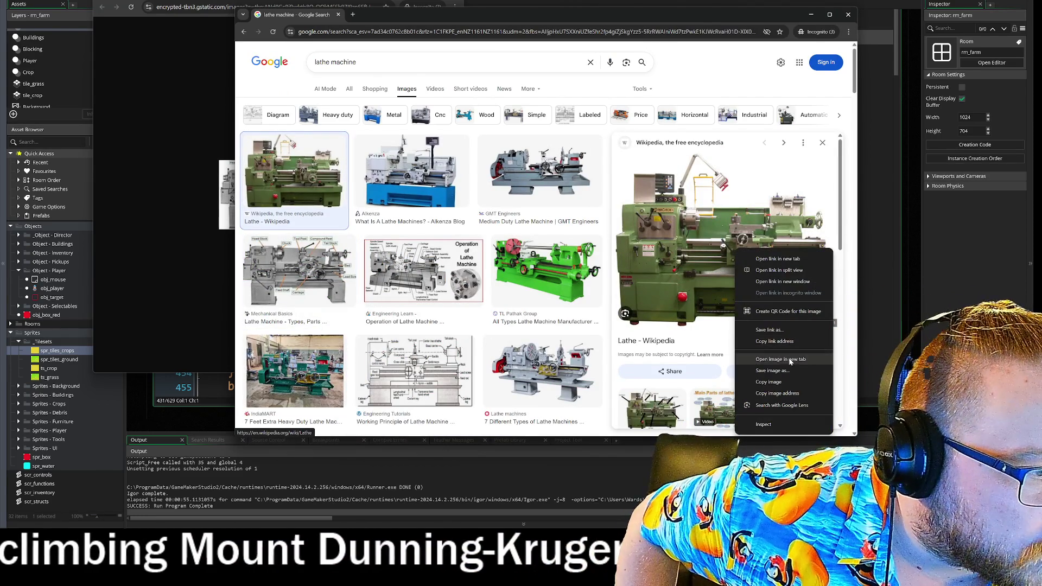
click(780, 359)
key(ctrl+Tab)
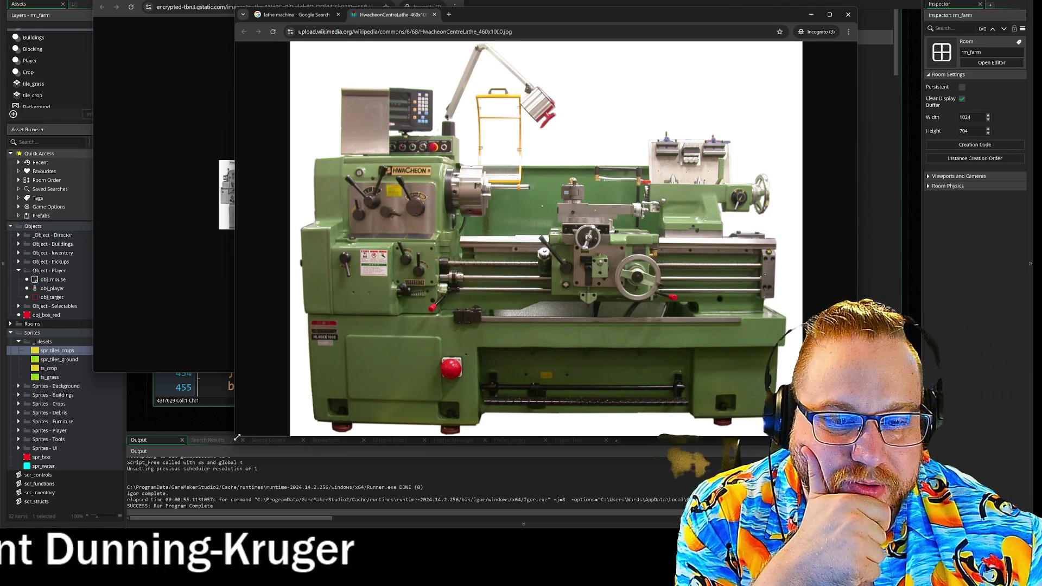
- Drag the Chrome window's corner outward so the Hwacheon lathe photo fills most of the screen
drag(236, 438, 123, 465)
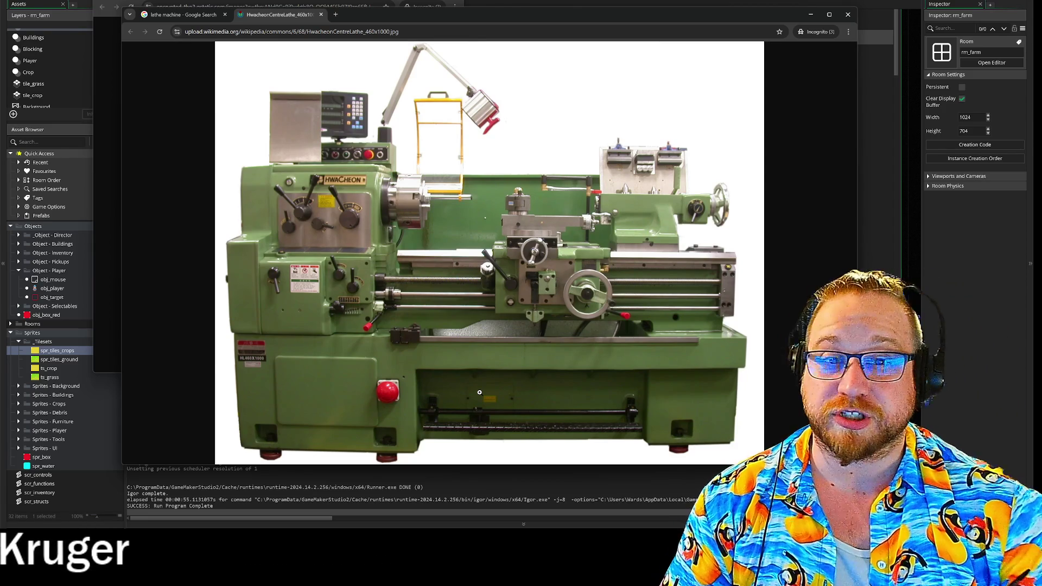
- Copy the lathe photo and launch FireAlpaca64 from the Start menu's Recent list
right_click(512, 357)
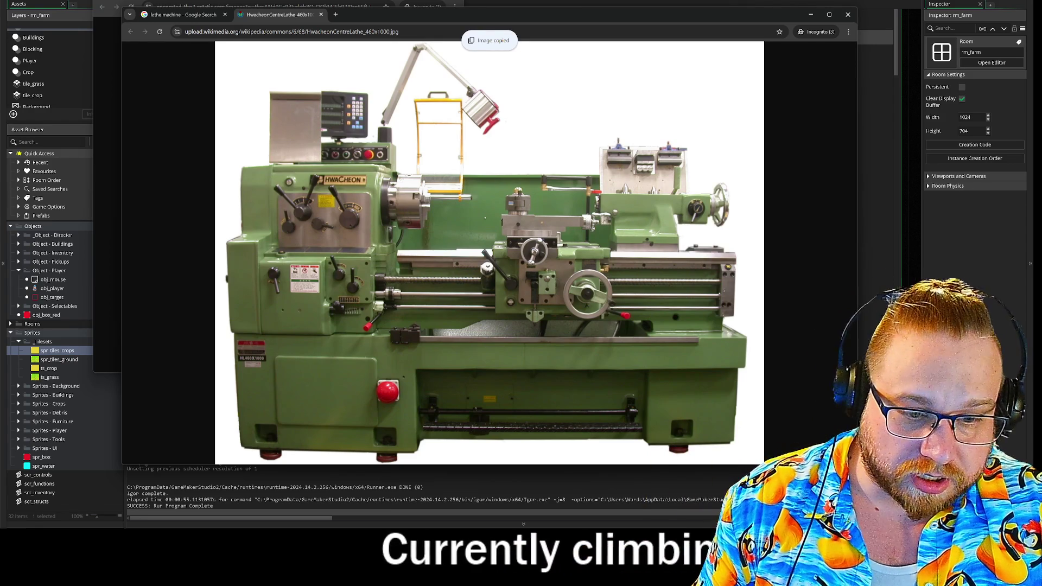
key(super)
click(394, 321)
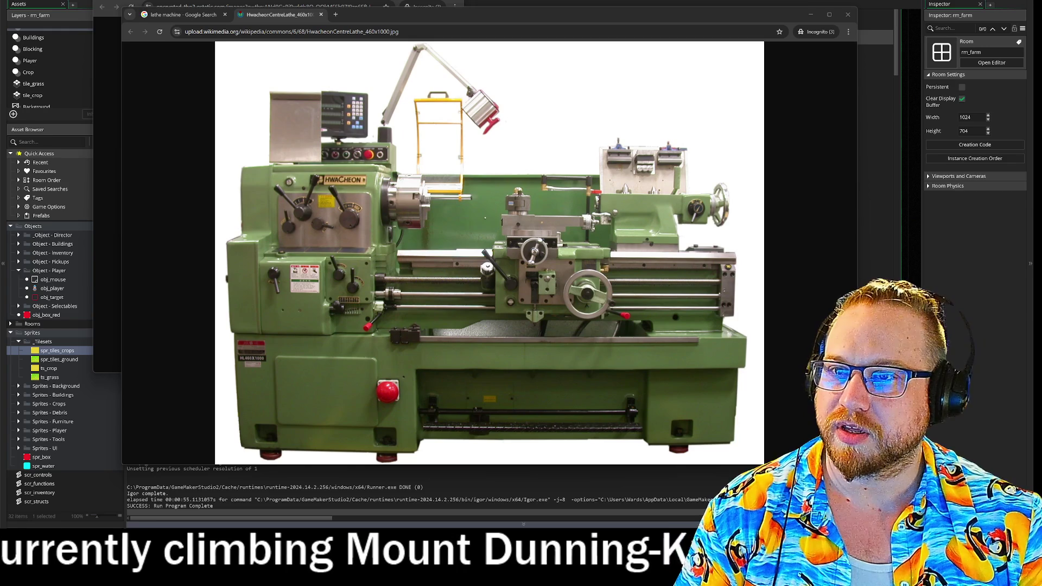
key(super)
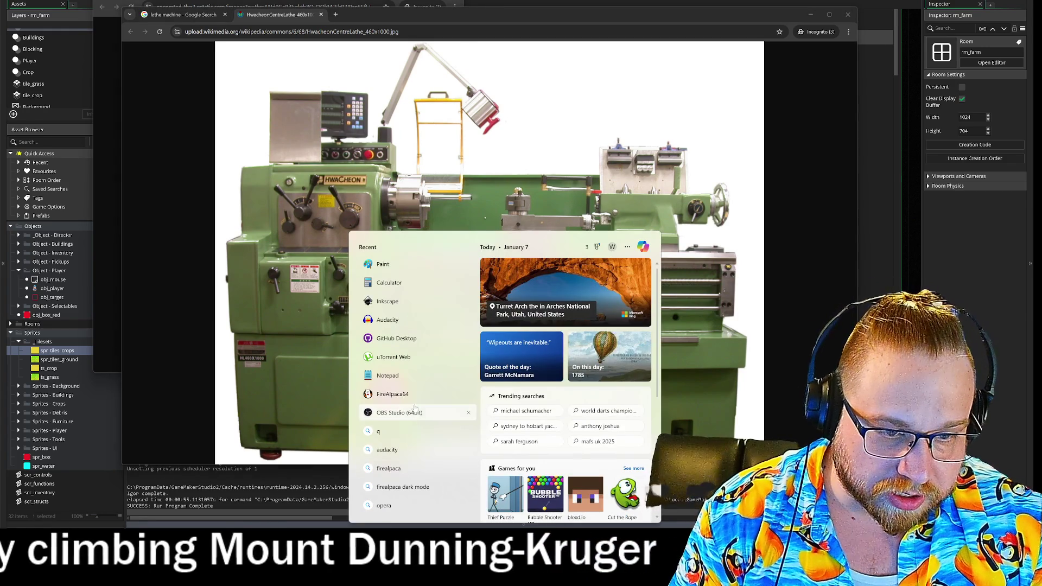
click(398, 401)
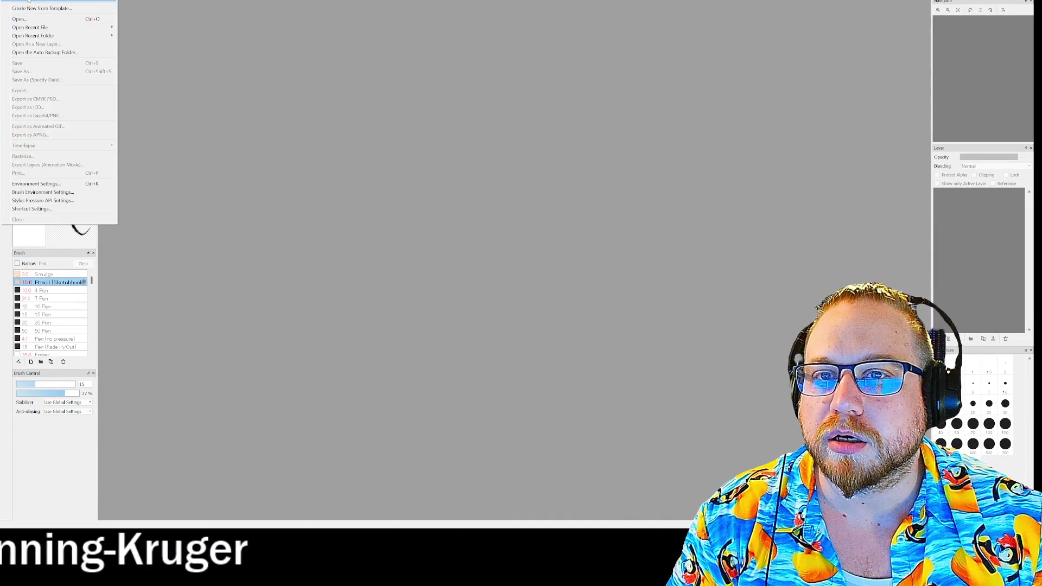
- Create a new canvas from the copied lathe photo, rotate the view 90 degrees, and pick red
click(43, 27)
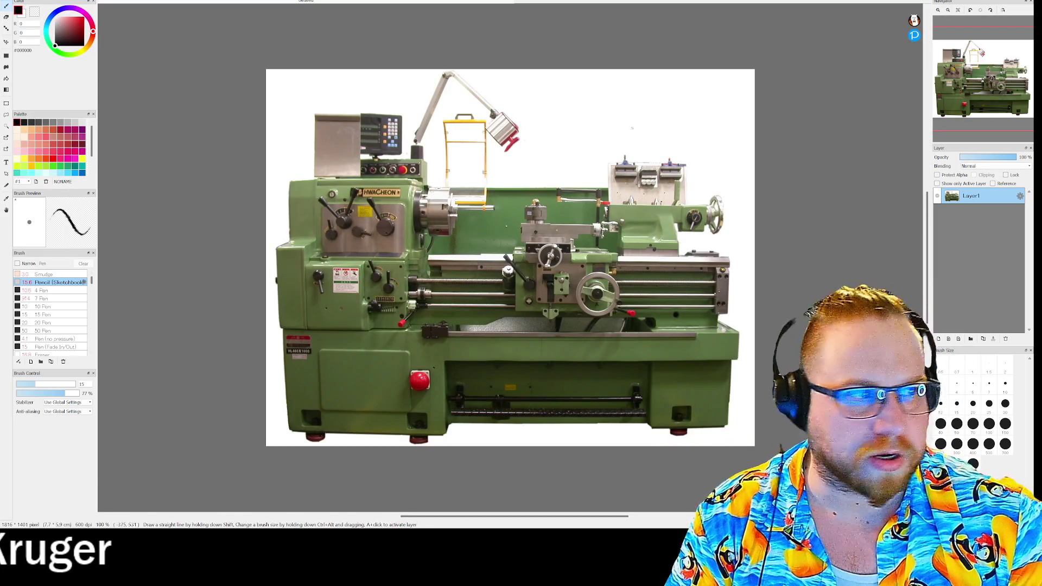
mouse_move(964, 24)
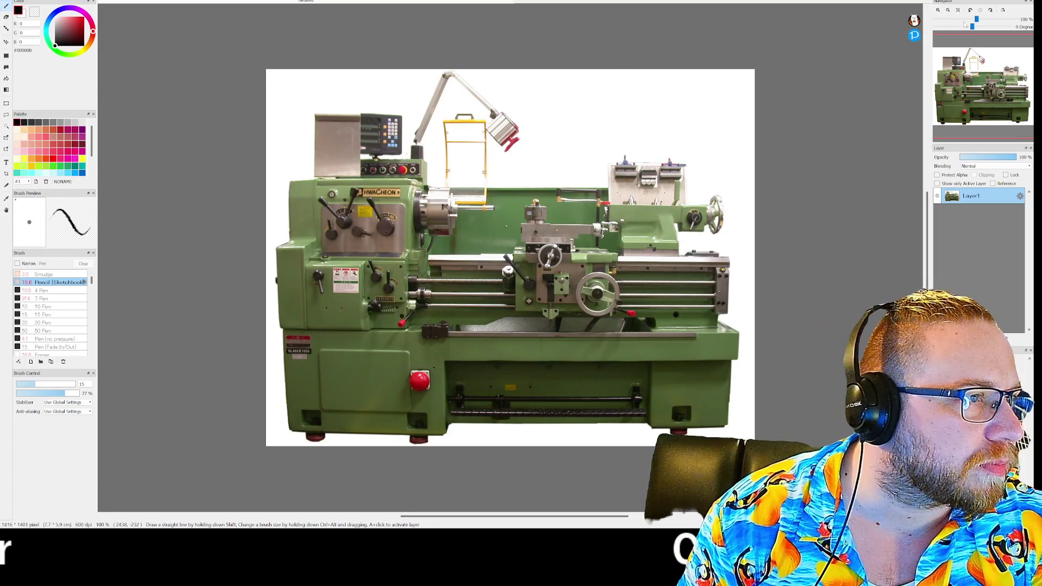
click(992, 11)
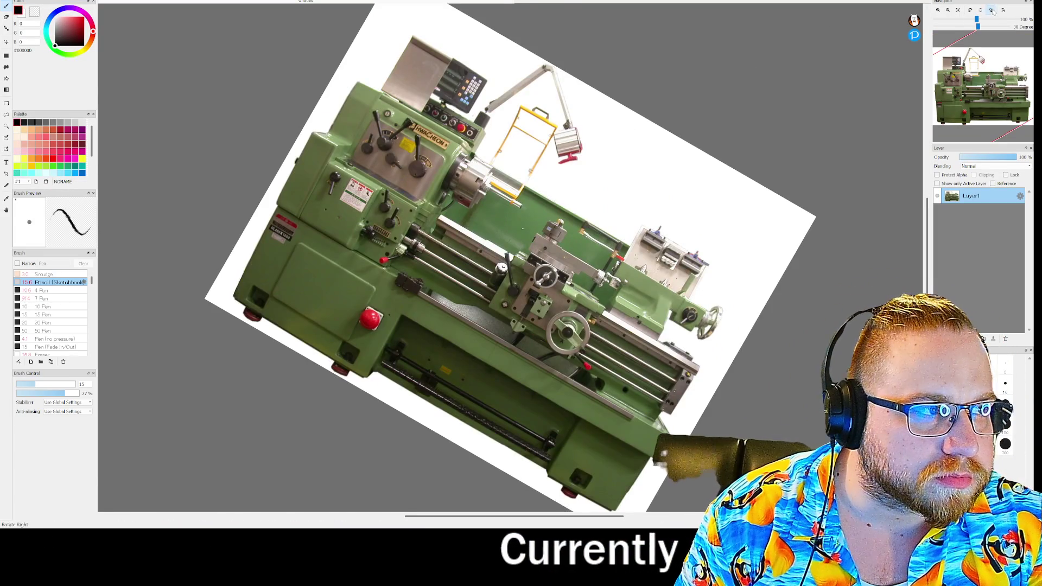
click(992, 11)
click(992, 11)
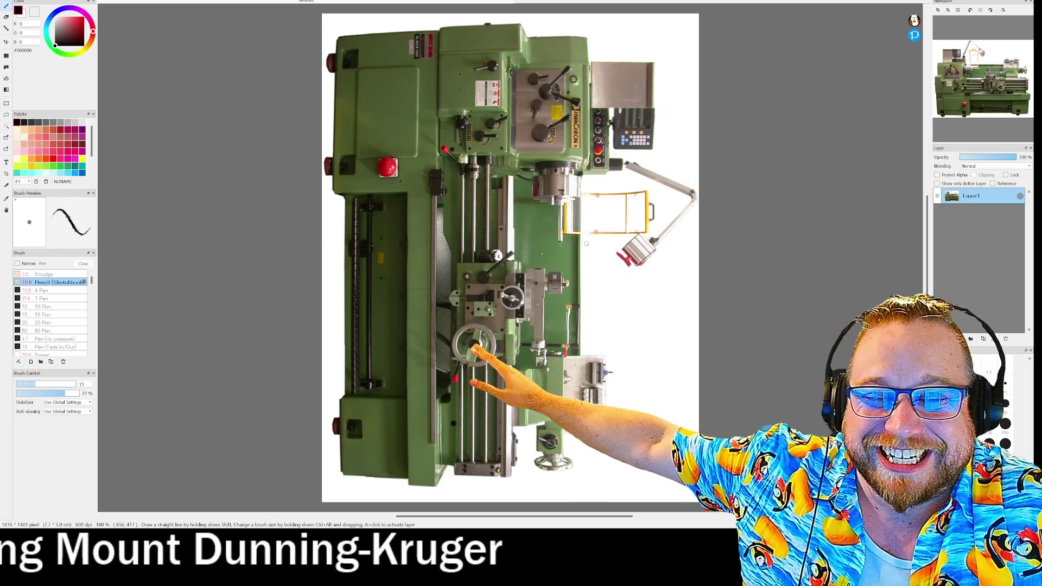
click(53, 158)
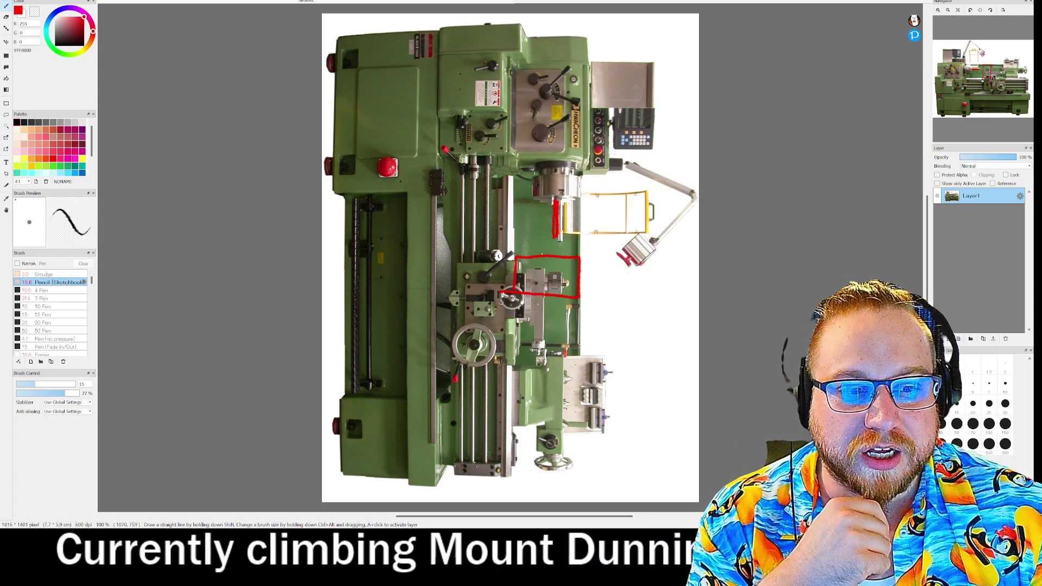
- Draw a short red line inside the red rectangle on the lathe photo
mouse_move(534, 270)
mouse_down()
mouse_move(566, 272)
mouse_move(542, 286)
mouse_move(562, 280)
mouse_up()
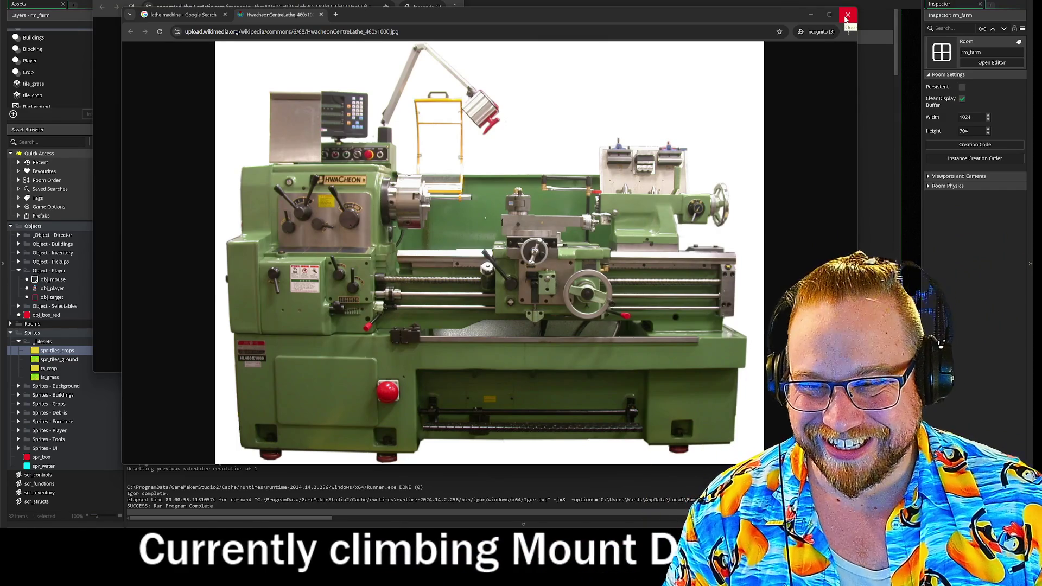
- Close the lathe photo browser and select the PICKUP case's animation-end image_index block
click(847, 16)
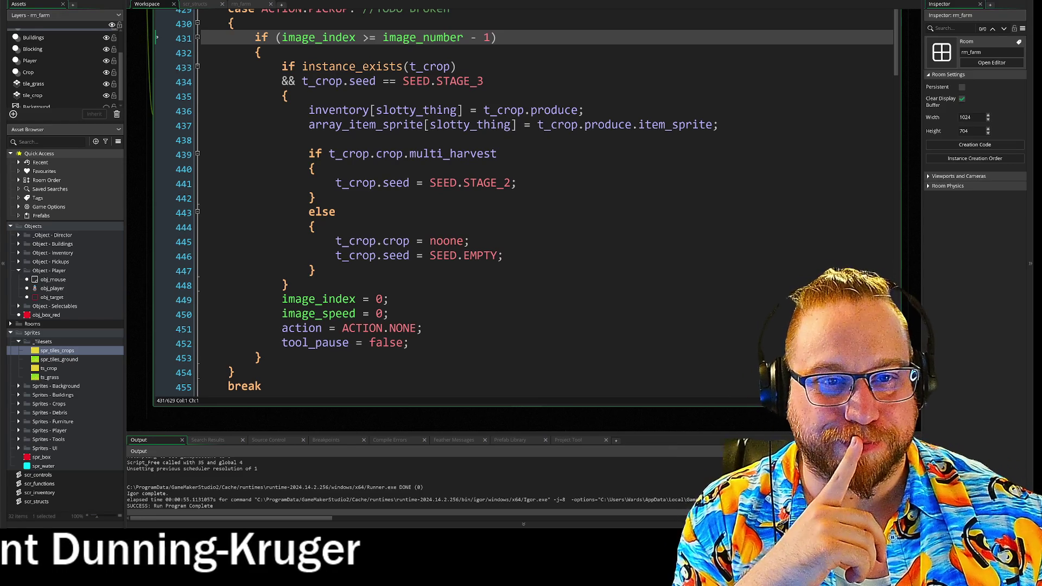
drag(275, 38, 390, 299)
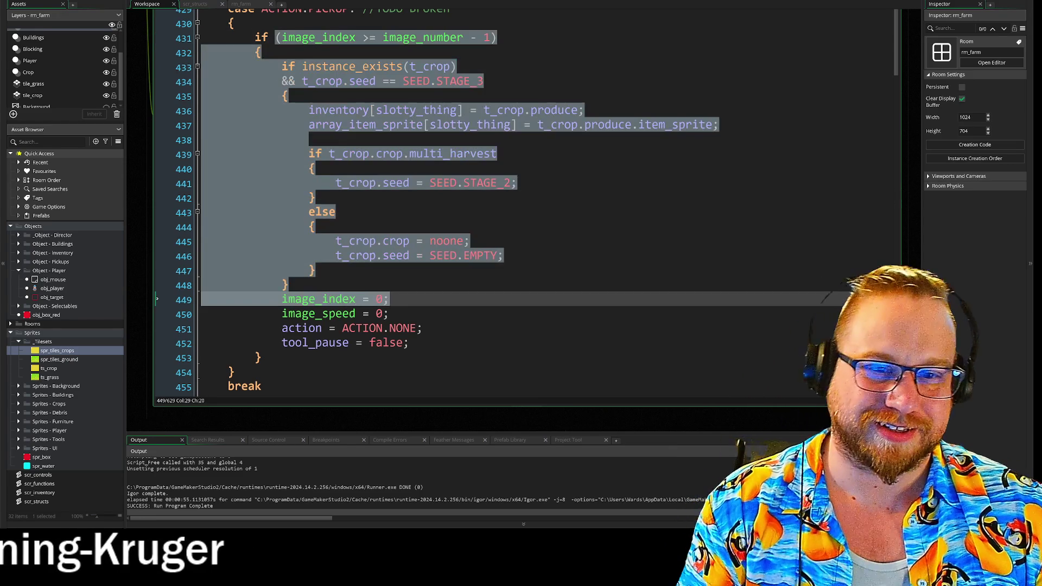
- Select the entire animation-end block through line 453
click(326, 68)
mouse_move(202, 37)
mouse_down()
mouse_move(478, 241)
mouse_move(421, 328)
mouse_move(262, 357)
mouse_up()
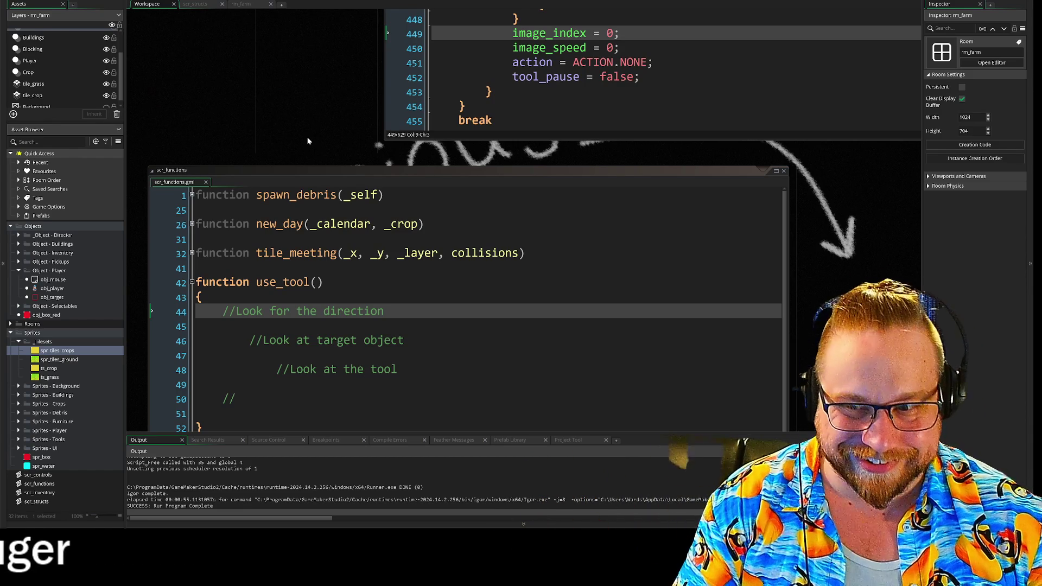
scroll(467, 304, down, 1)
- Change the last use_tool comment to '//Do the thing - at animation end' and paste the copied code below it
key(Down)
key(Down)
key(Down)
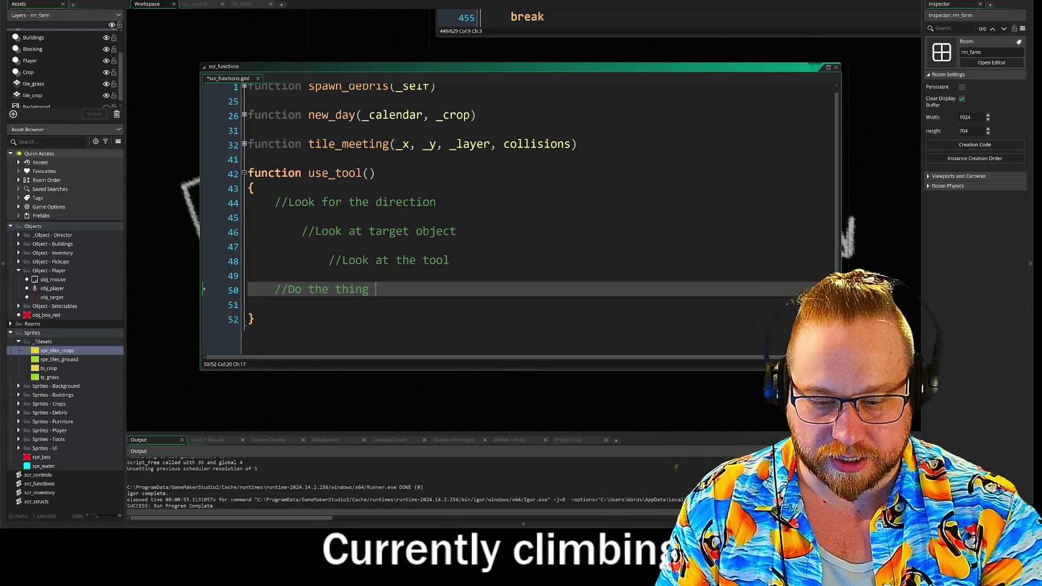
key(BackSpace)
key(BackSpace)
key(BackSpace)
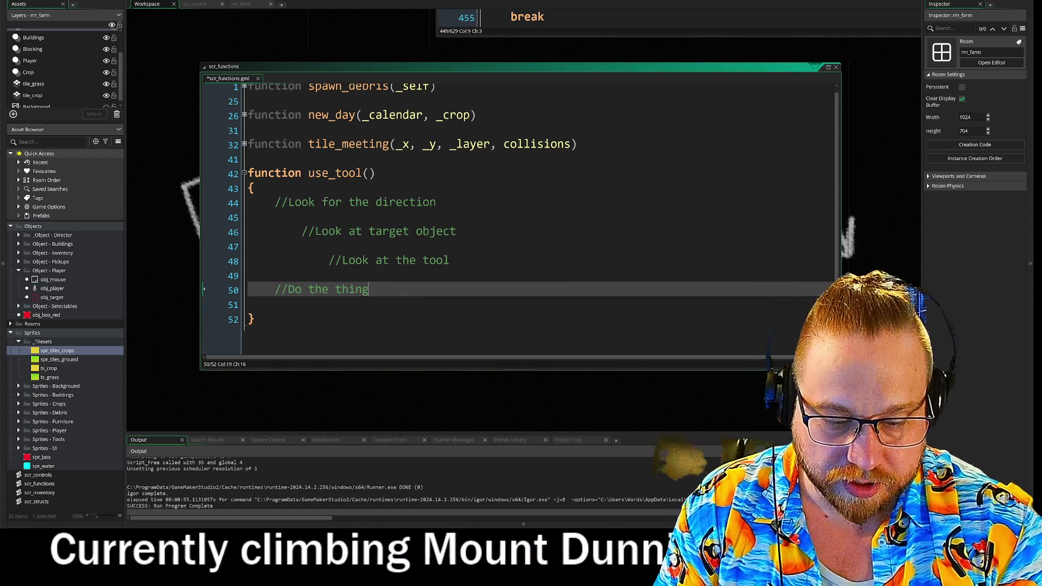
text( - )
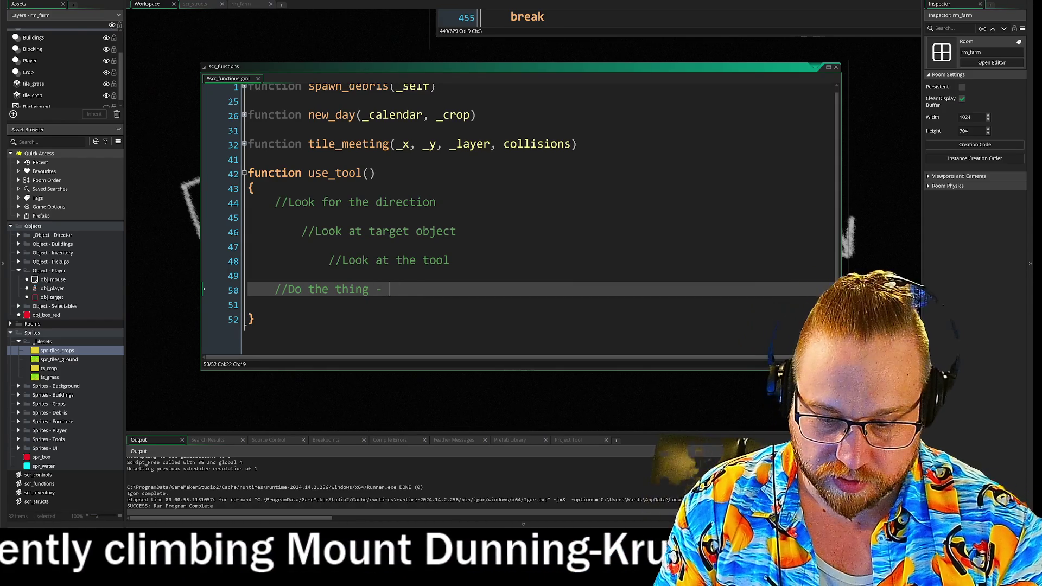
text(at animation end)
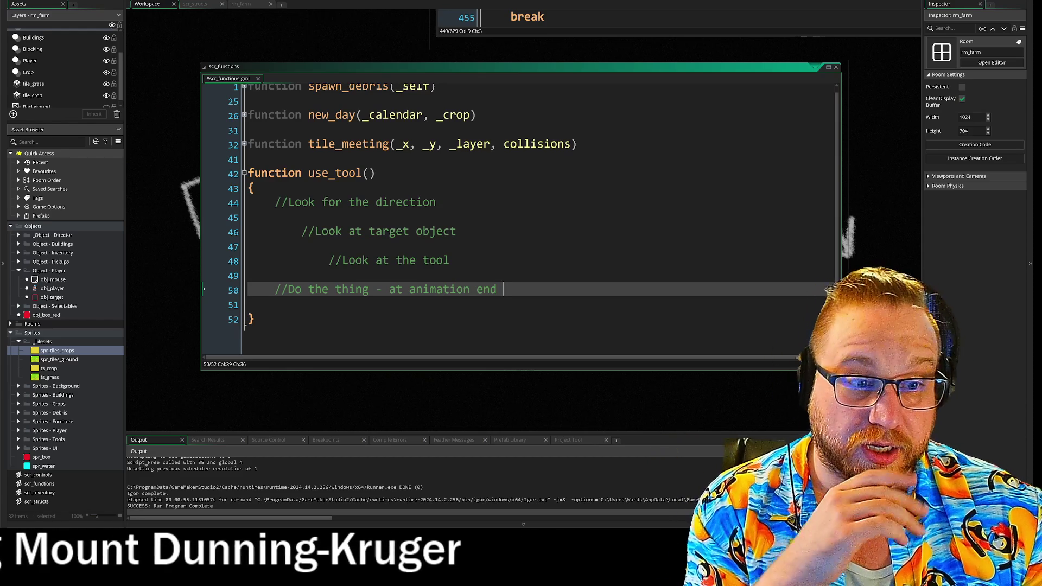
key(Delete)
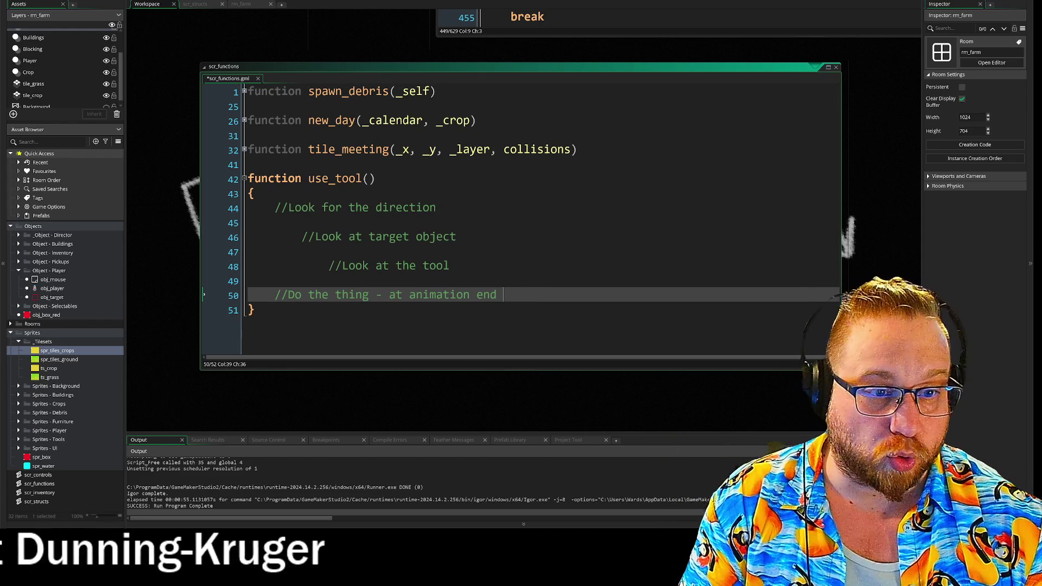
key(Return)
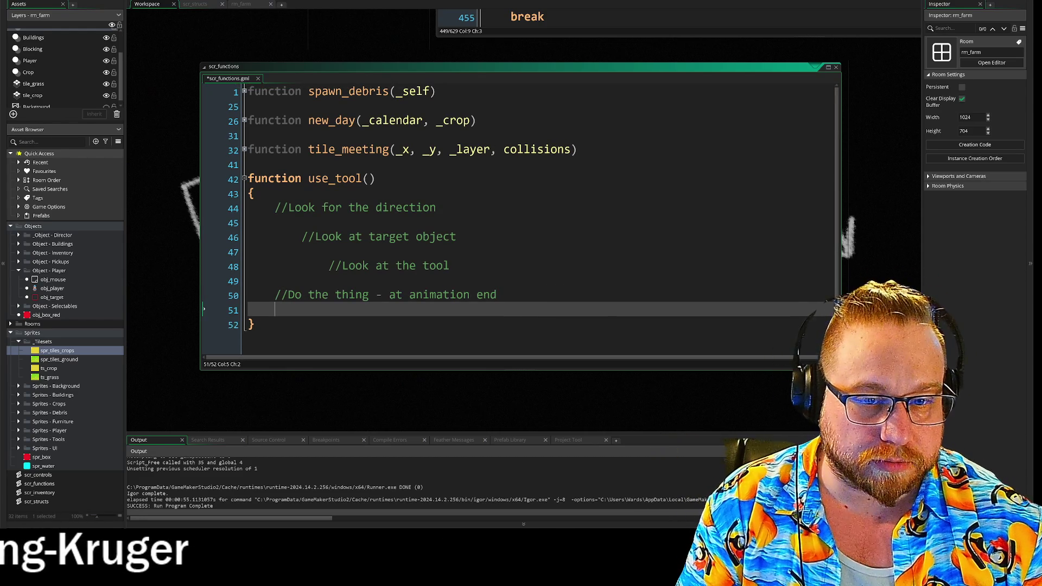
key(ctrl+v)
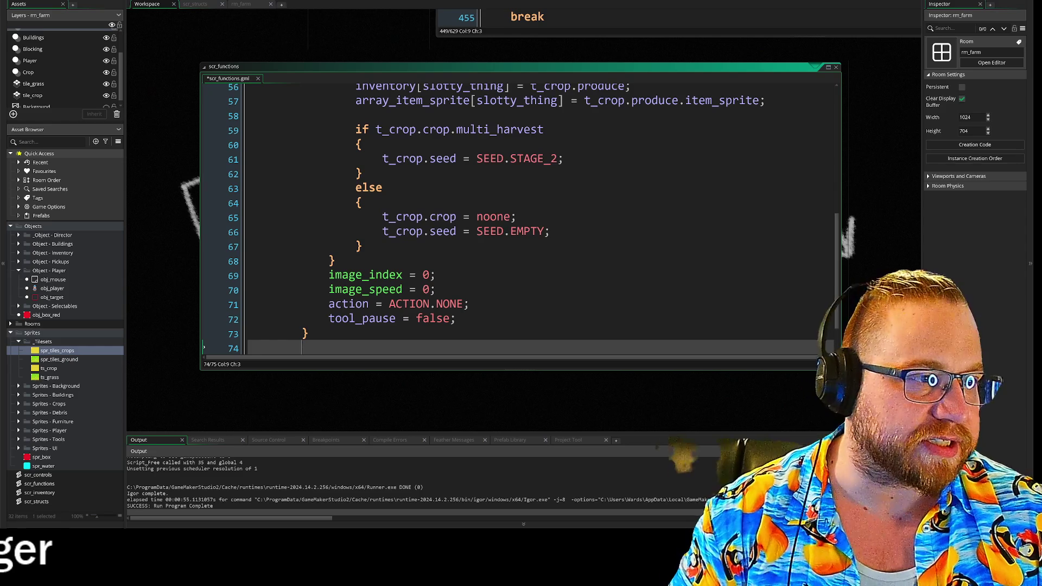
- Maximize the script editor and select the image_index >= image_number - 1 if condition on line 51
click(829, 68)
scroll(521, 217, up, 8)
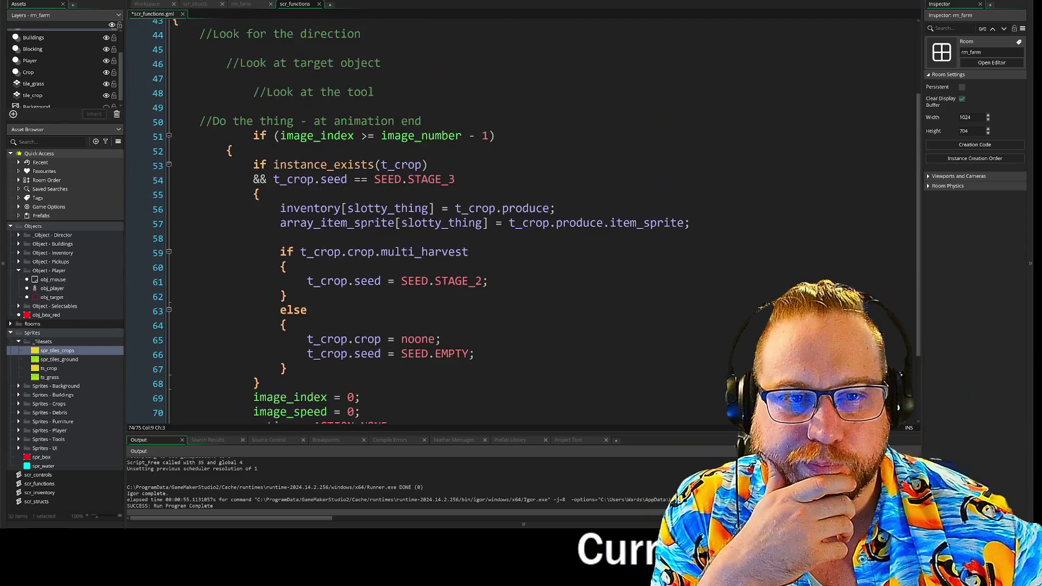
scroll(521, 217, down, 3)
click(226, 114)
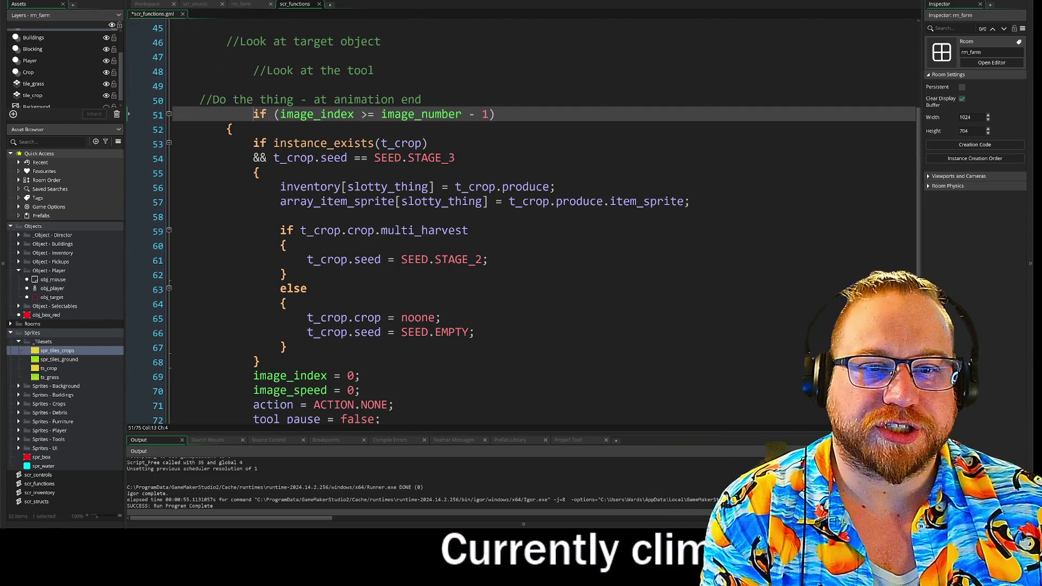
key(ctrl+Right)
key(shift+End)
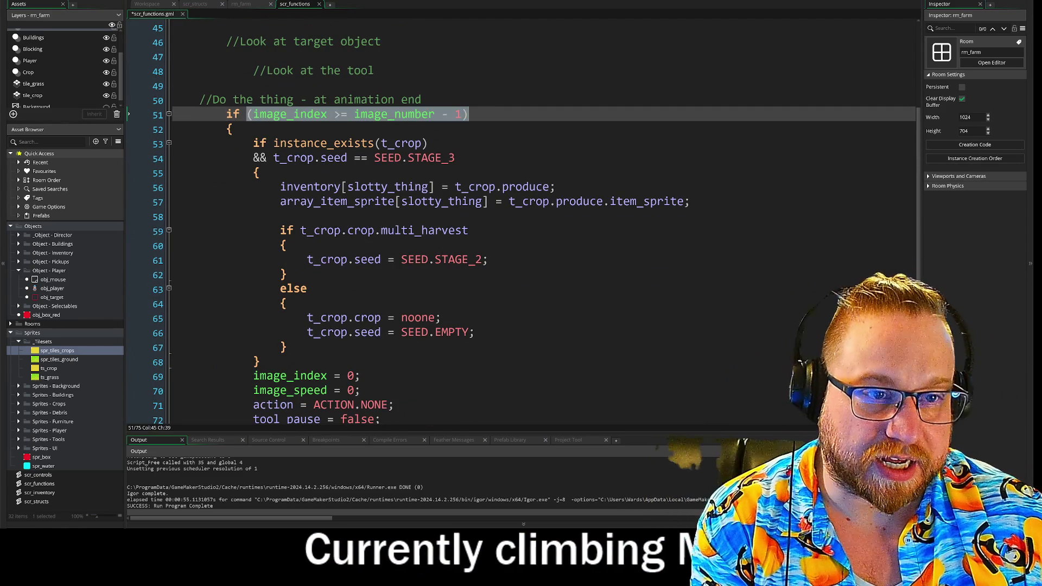
key(Home)
key(shift+End)
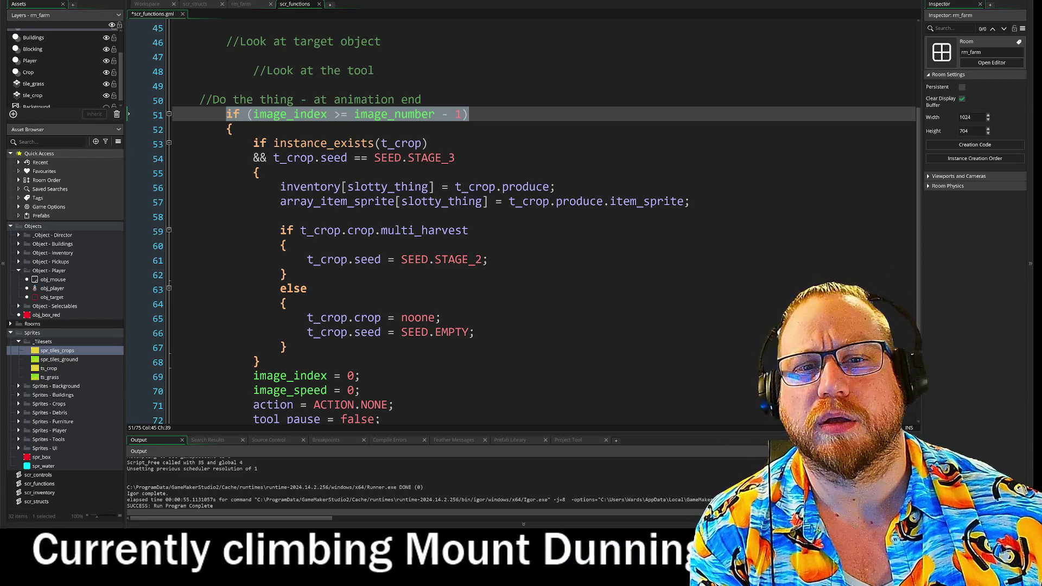
- Insert ANIMATION_END before the image_index >= image_number - 1 condition and select both
click(248, 116)
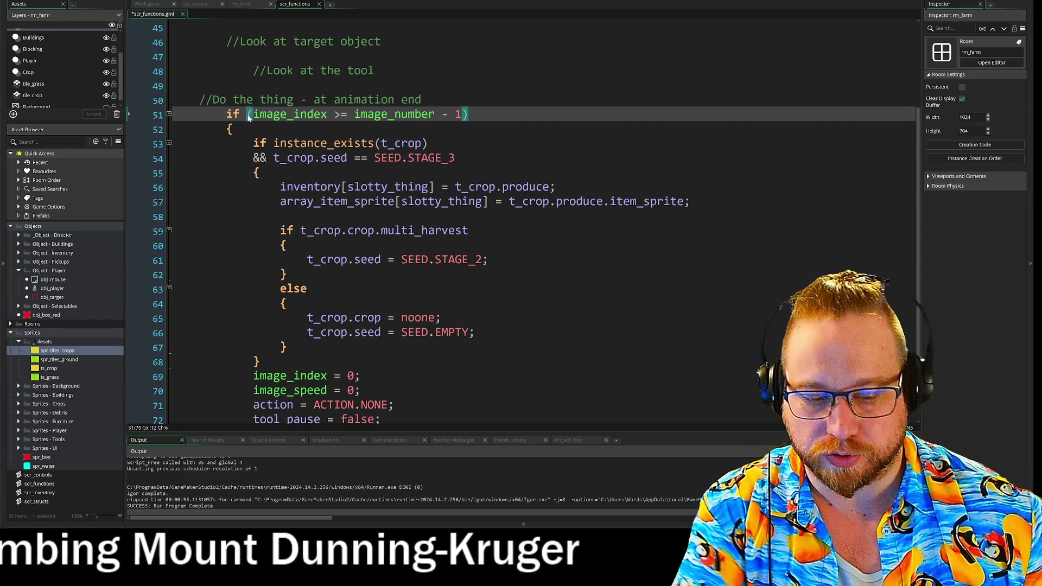
text(ANIMAT)
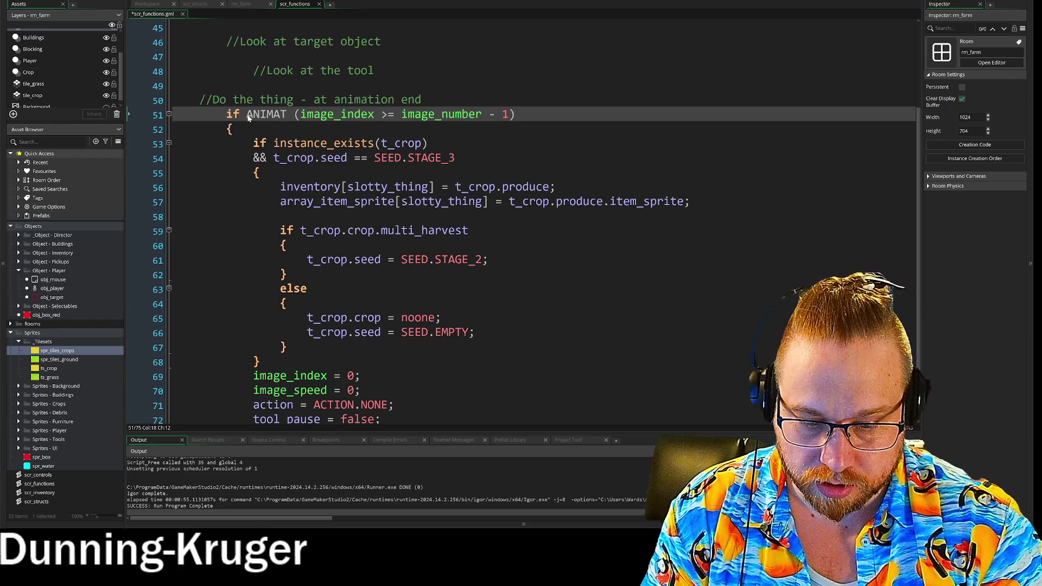
text(ION_END)
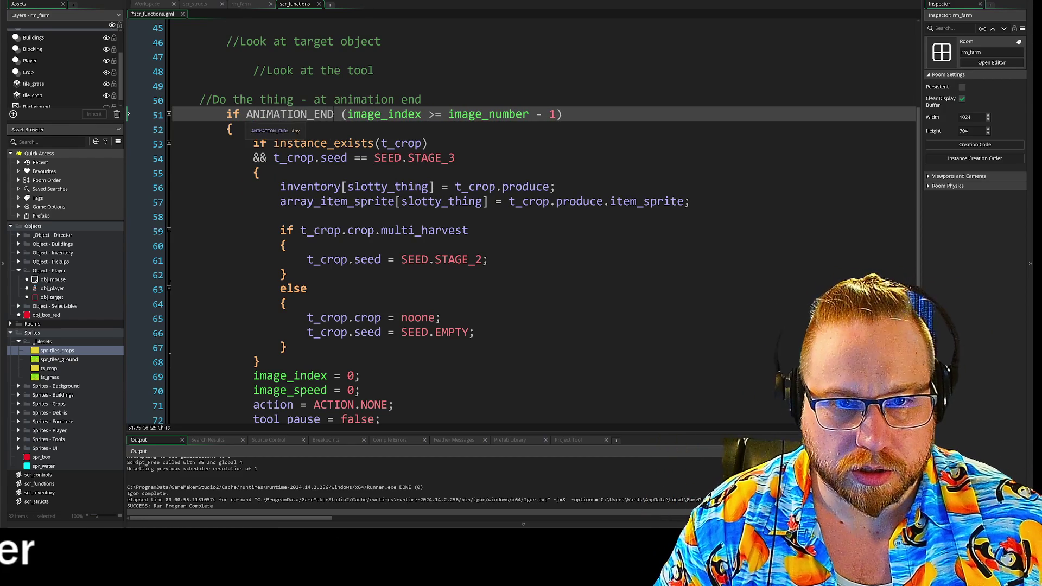
drag(247, 114, 563, 114)
key(ctrl+c)
- Add '#macro ANIMATION_END (image_index >= image_number - 1)' at the top of scr_functions
scroll(563, 122, up, 3)
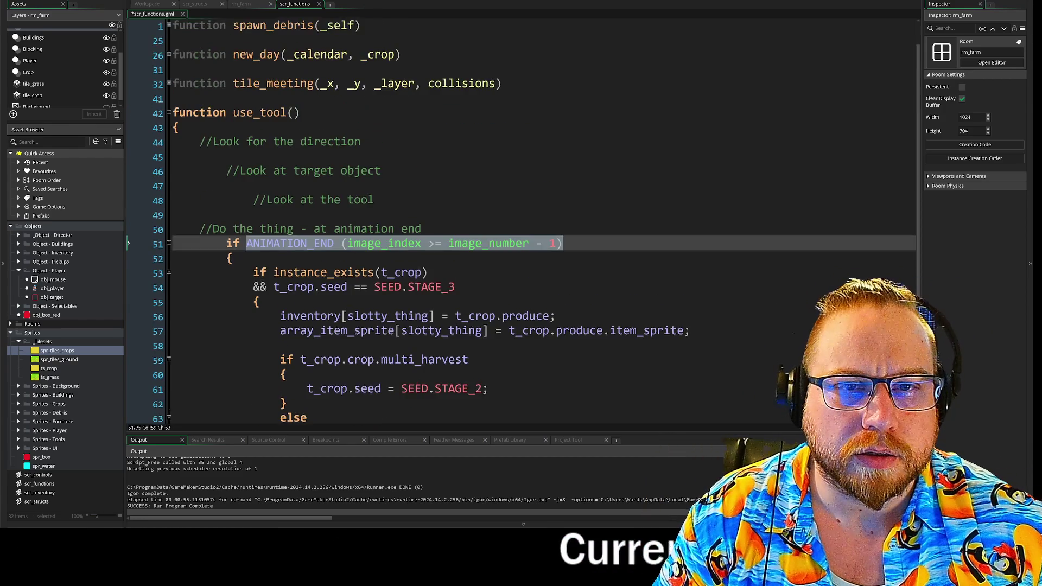
click(132, 22)
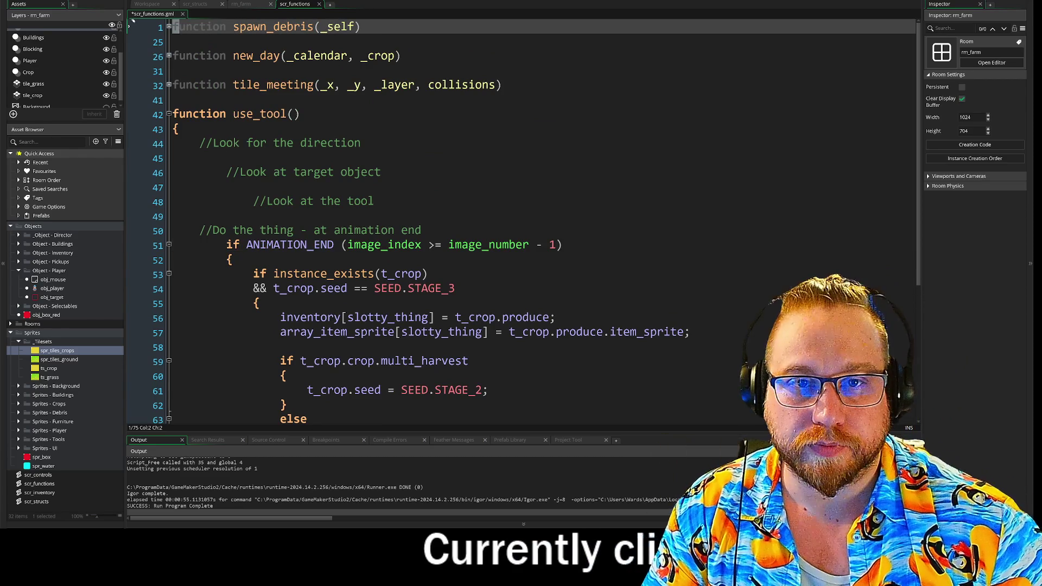
key(Return)
key(Return)
key(Up)
key(Up)
text(macro)
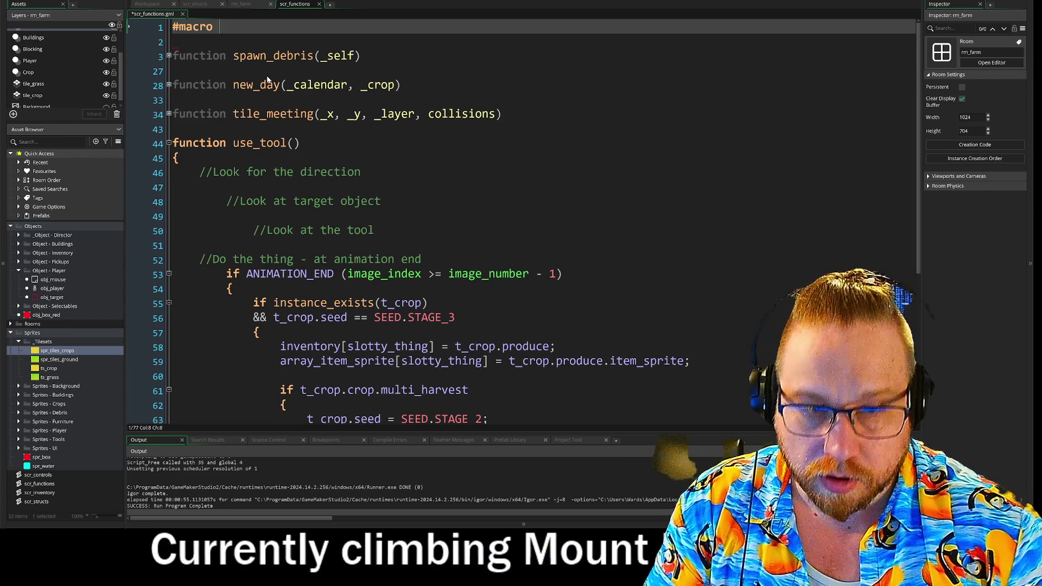
key(ctrl+v)
key(Down)
key(Down)
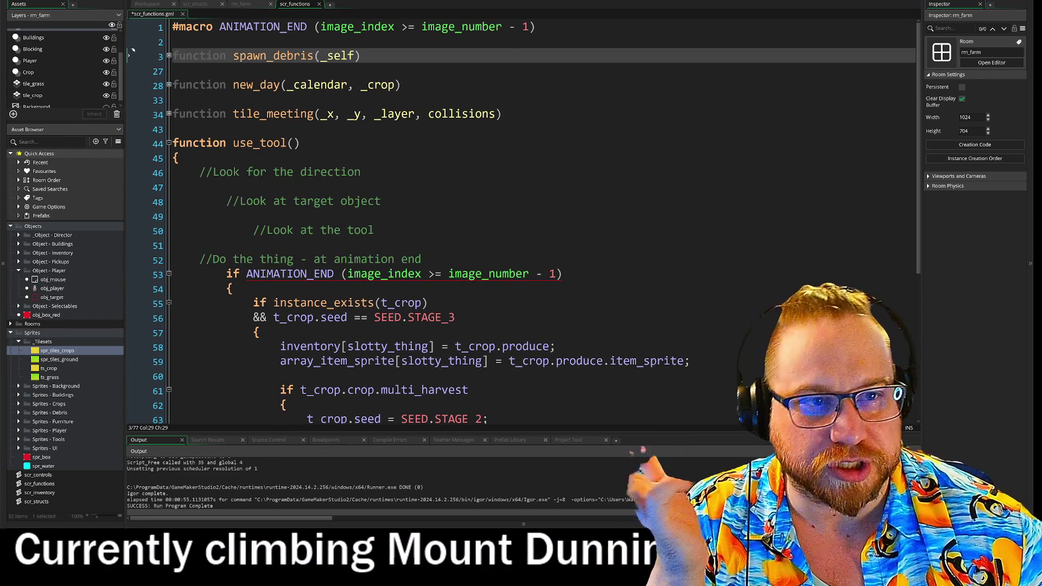
key(Up)
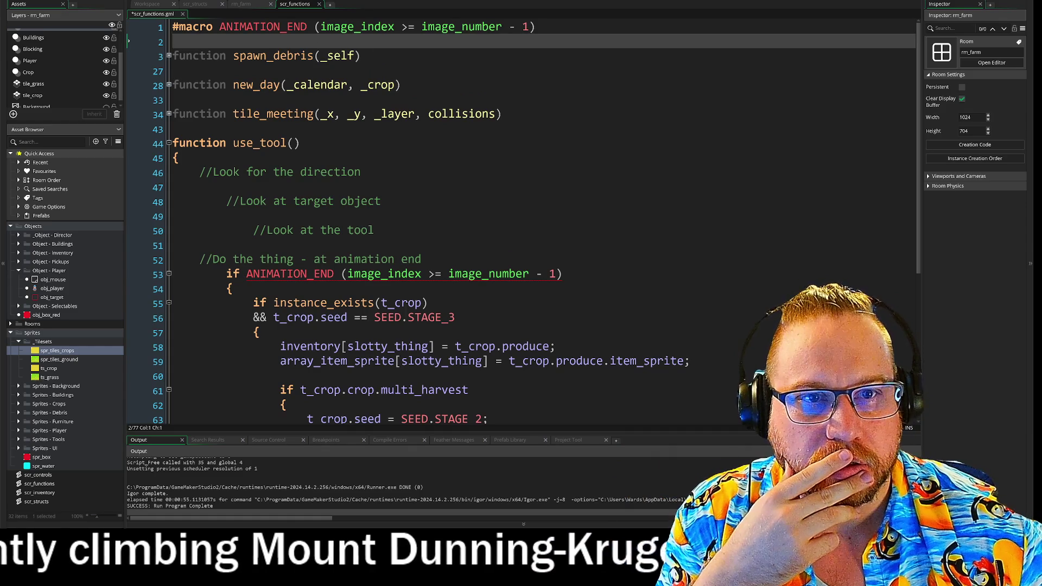
- Delete the leftover condition on line 53 so the check reads if ANIMATION_END
click(346, 274)
key(shift+End)
key(BackSpace)
key(BackSpace)
key(BackSpace)
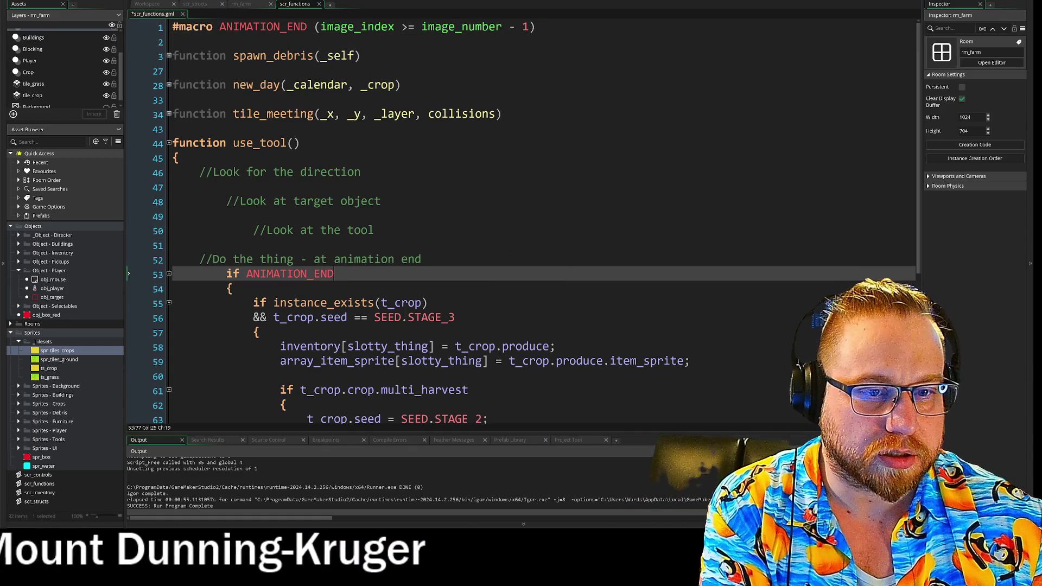
key(Down)
key(Down)
key(Down)
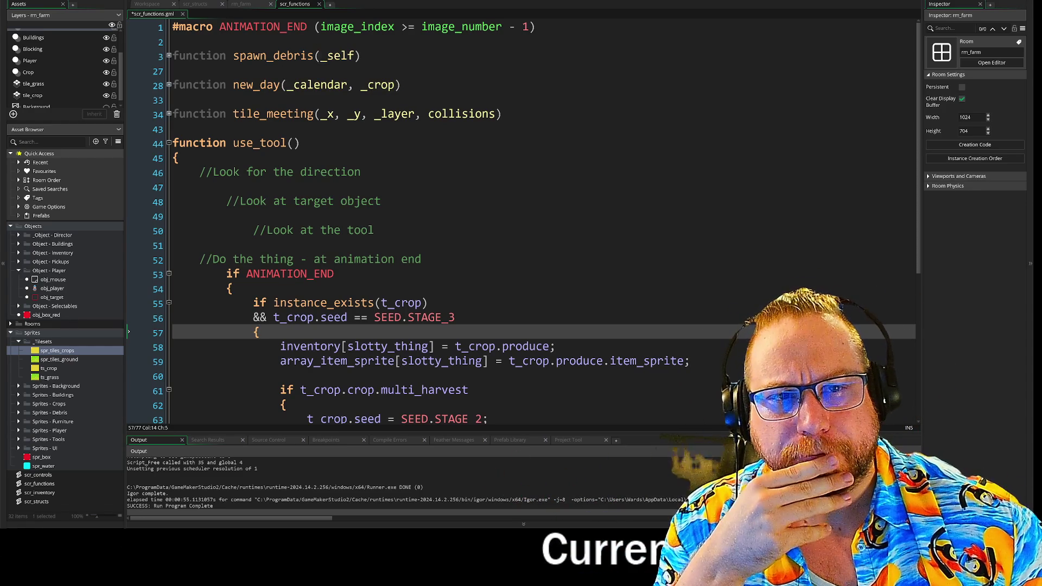
click(535, 27)
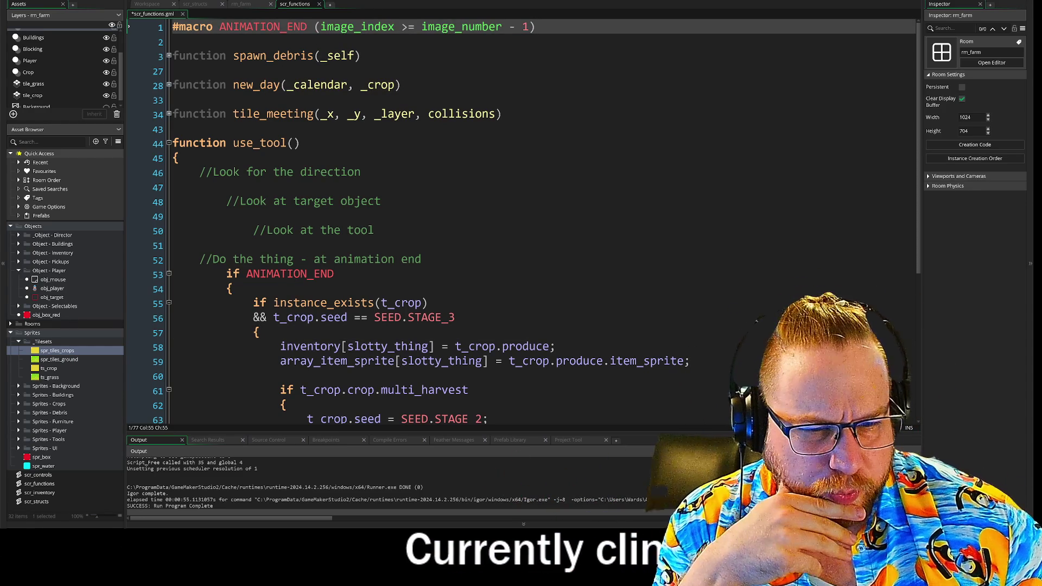
click(290, 274)
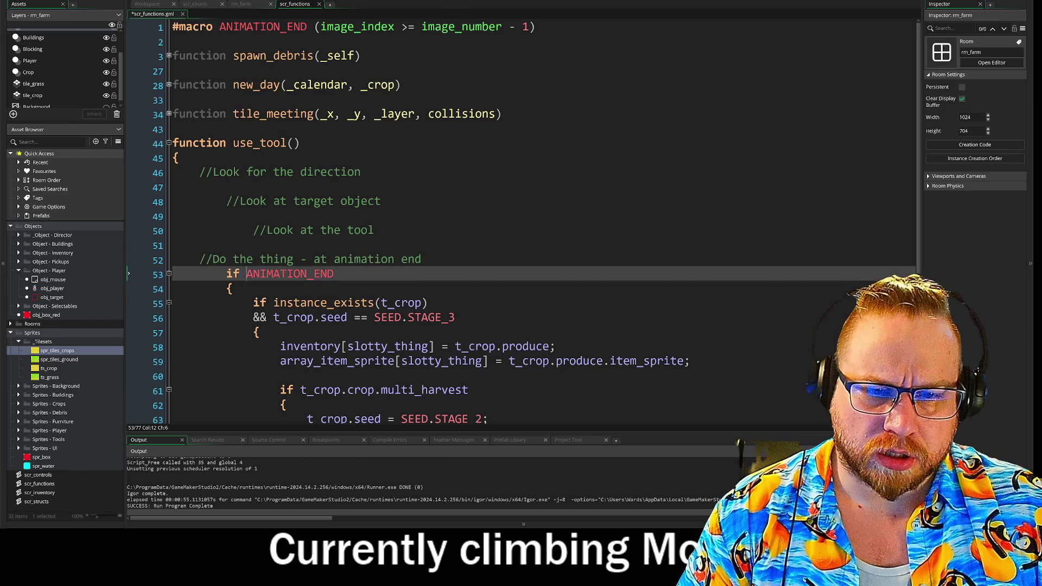
- Replace the hoe case's animation-finished condition in obj_player's Step code with ANIMATION_END
click(178, 158)
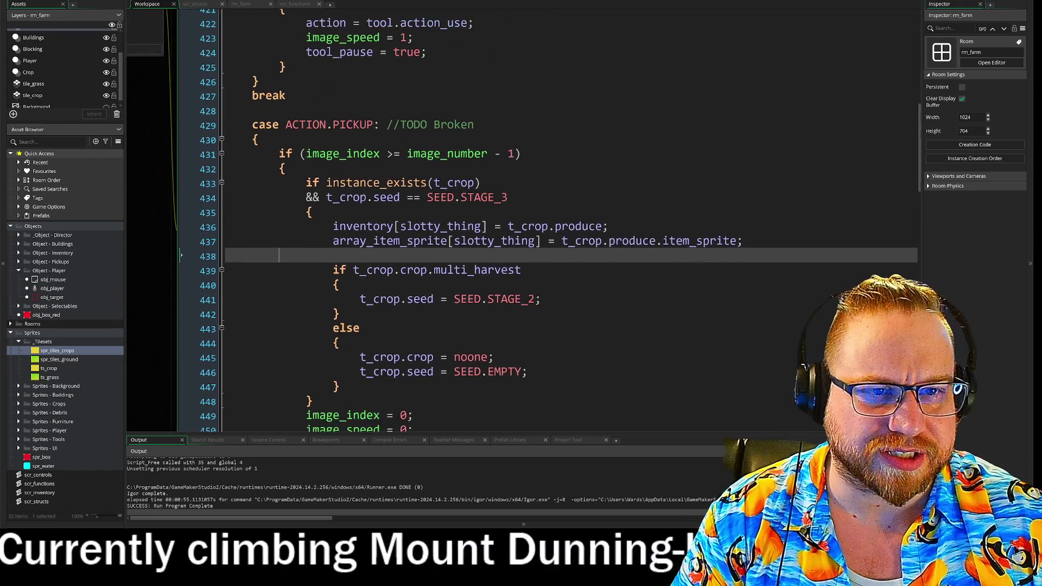
click(285, 93)
scroll(488, 271, up, 6)
scroll(489, 271, down, 4)
scroll(543, 271, down, 15)
scroll(542, 271, down, 7)
click(243, 330)
drag(363, 170, 583, 170)
text(ANIMATION_END)
- Save and run the game with F5, then open the in-game inventory
drag(476, 301, 288, 287)
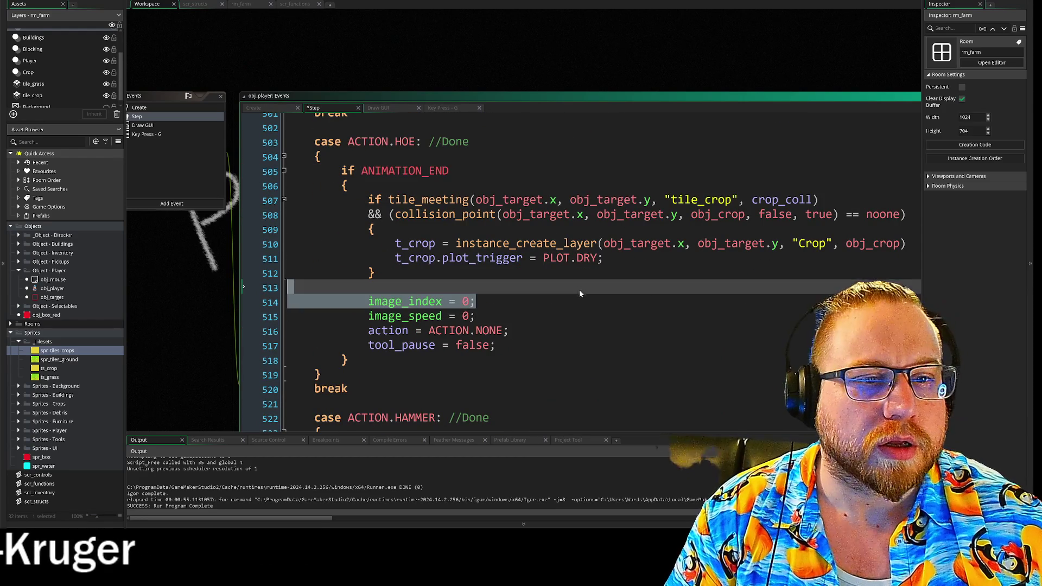
key(F5)
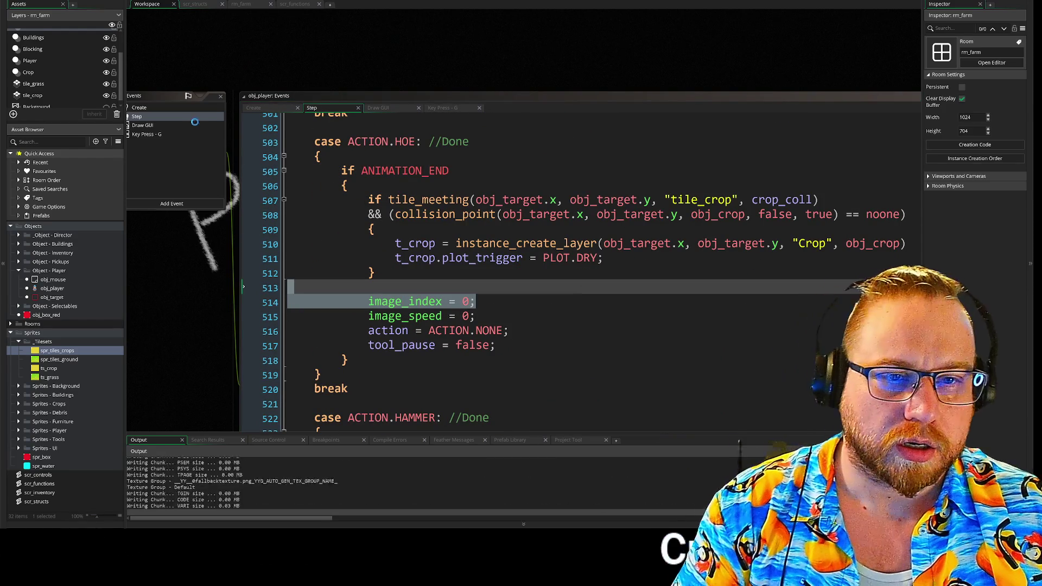
key(i)
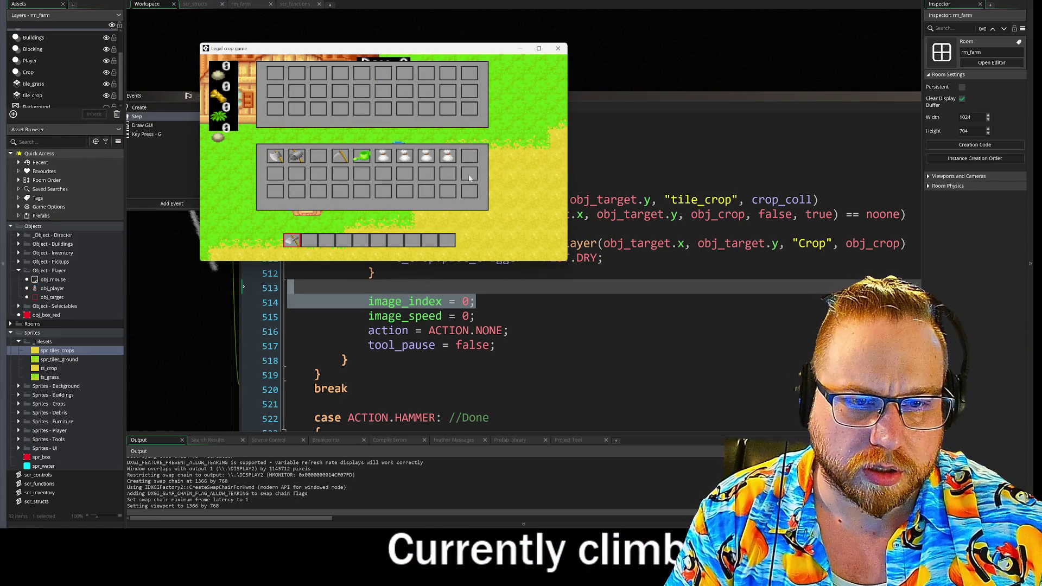
key(i)
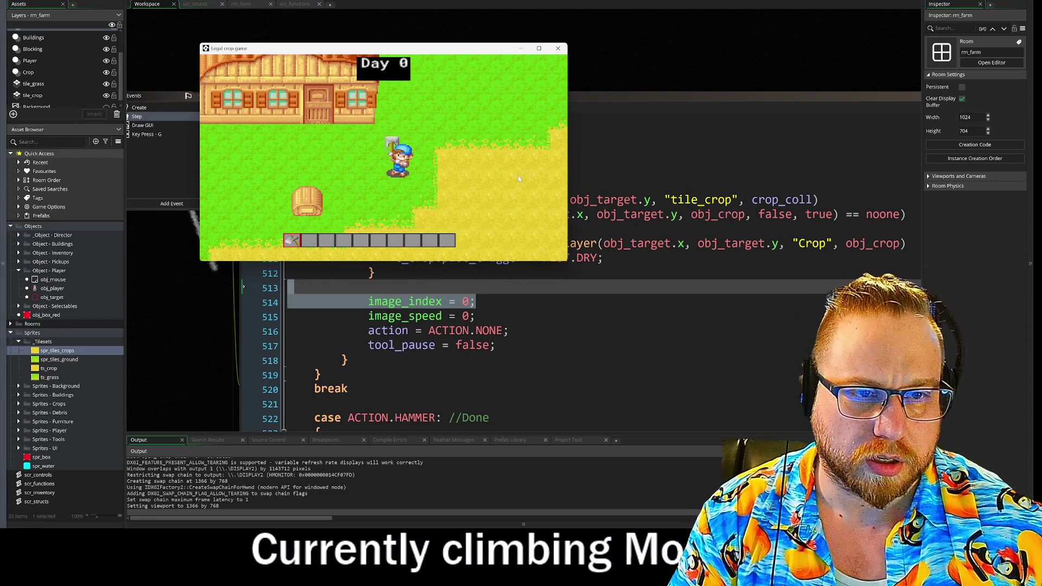
key(d)
key(space)
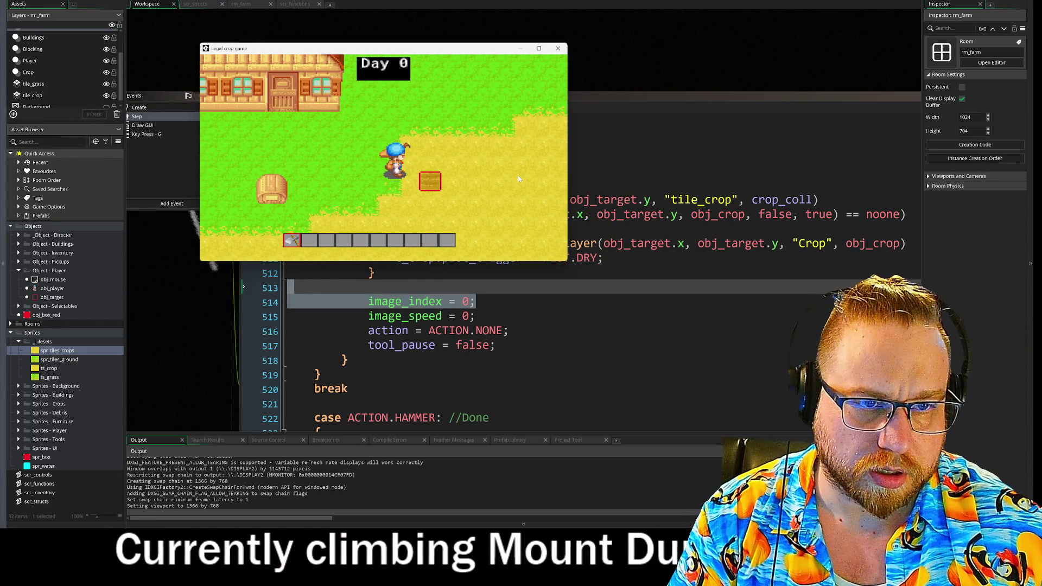
key(d)
key(space)
key(d)
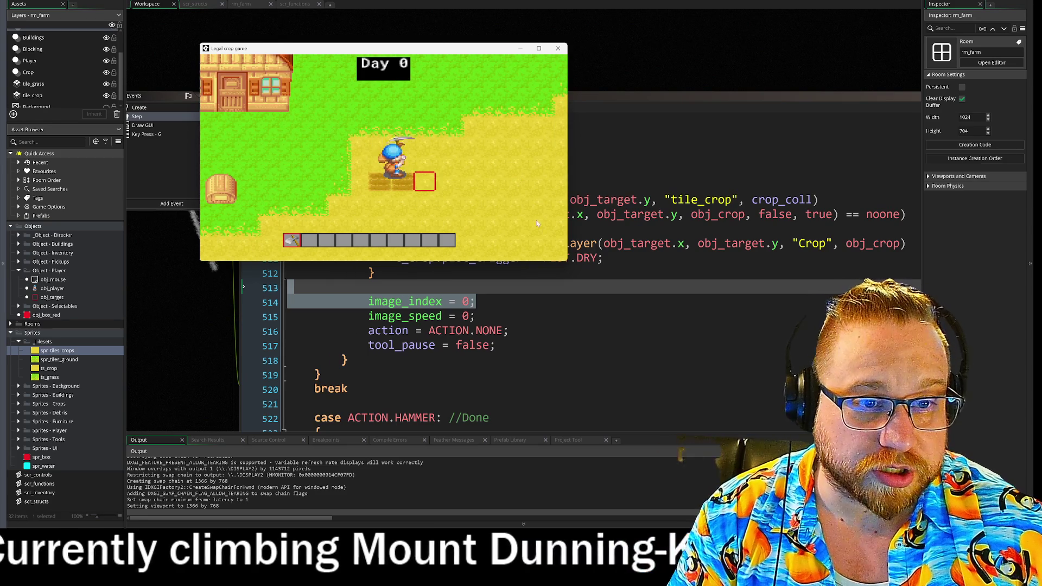
click(558, 49)
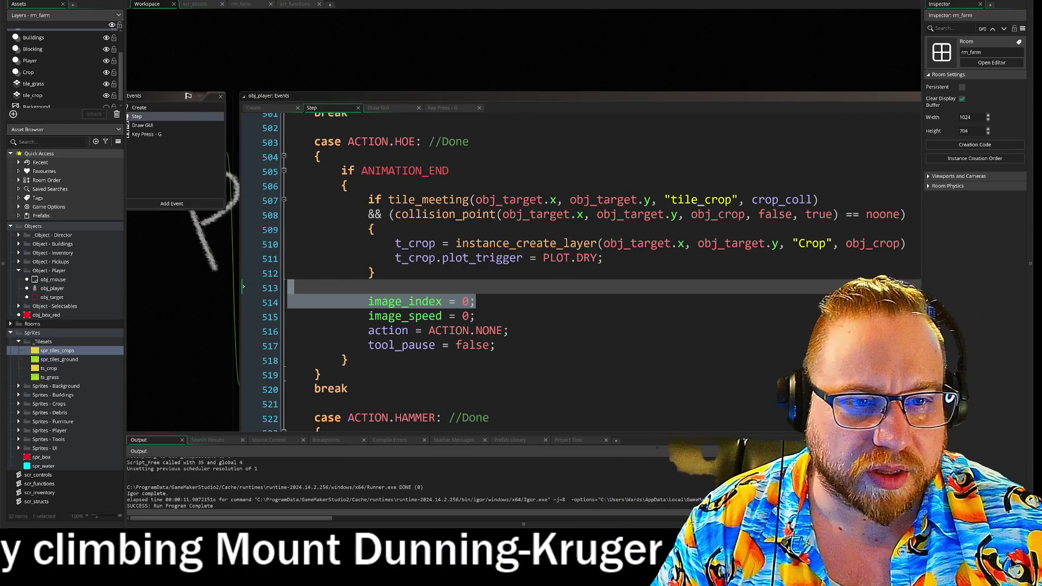
- Switch back to the scr_functions script and place the caret on line 47 inside use_tool()
click(449, 170)
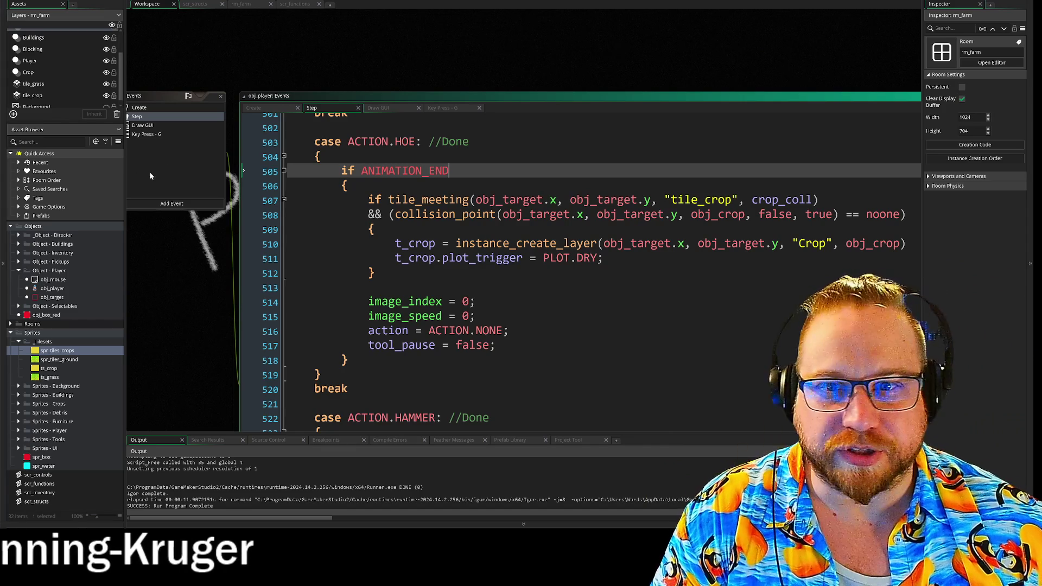
mouse_move(187, 347)
mouse_down()
mouse_move(265, 162)
mouse_move(307, 21)
mouse_up()
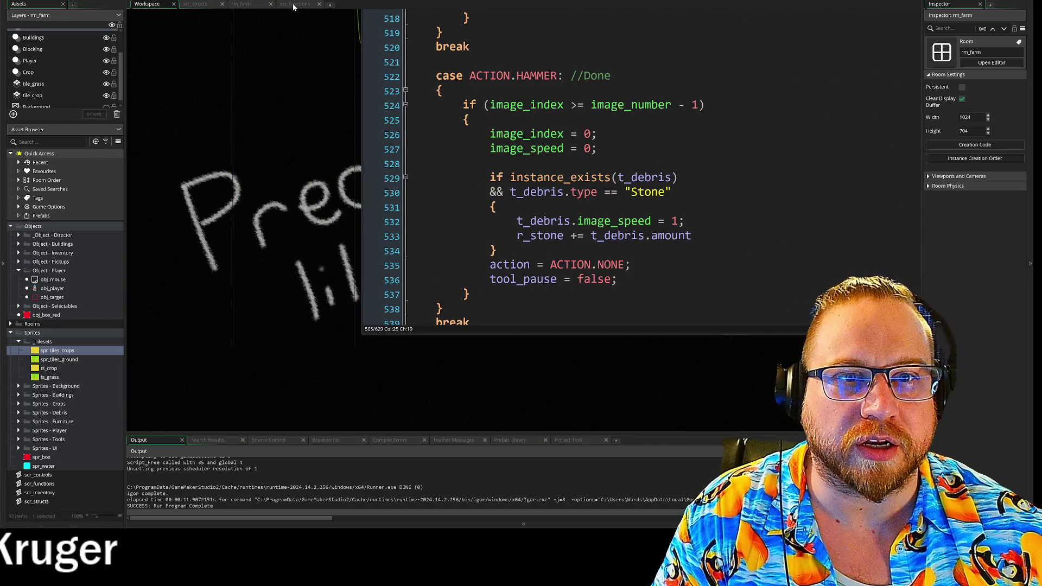
click(293, 4)
click(200, 187)
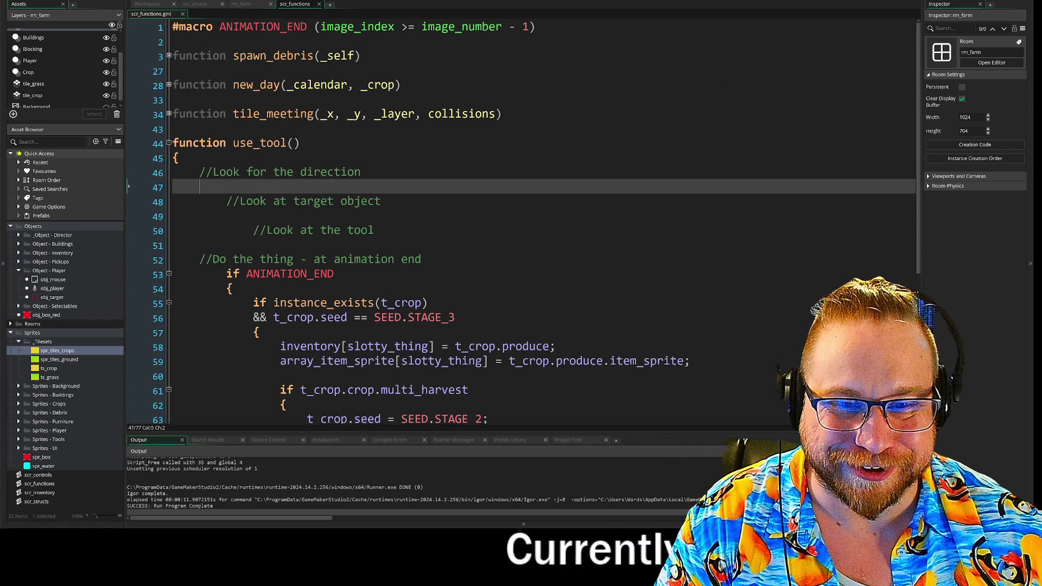
- Outdent the ANIMATION_END block one level and remove the blank line after it
scroll(434, 228, down, 4)
mouse_move(200, 163)
mouse_down()
mouse_move(336, 166)
mouse_move(226, 402)
mouse_move(235, 388)
mouse_up()
key(shift+Tab)
key(End)
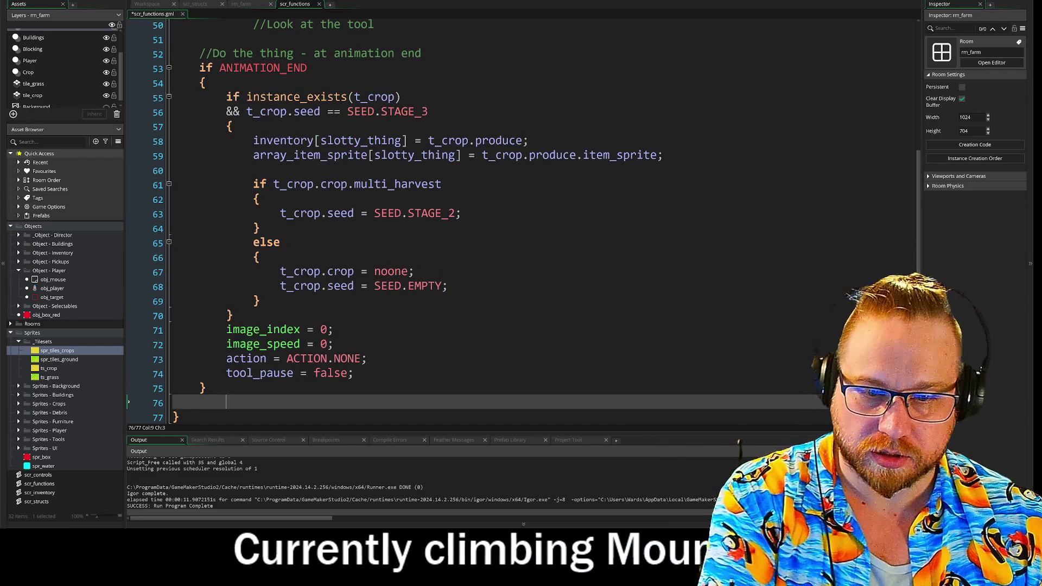
key(Delete)
- Add blank lines separating the crop-harvest block from the four reset lines
click(333, 344)
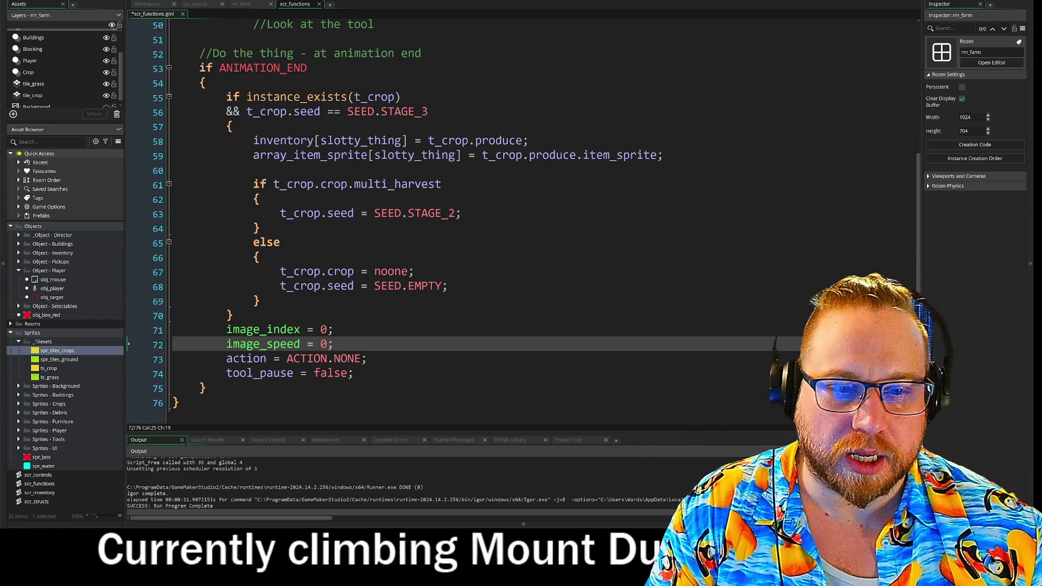
scroll(434, 217, up, 1)
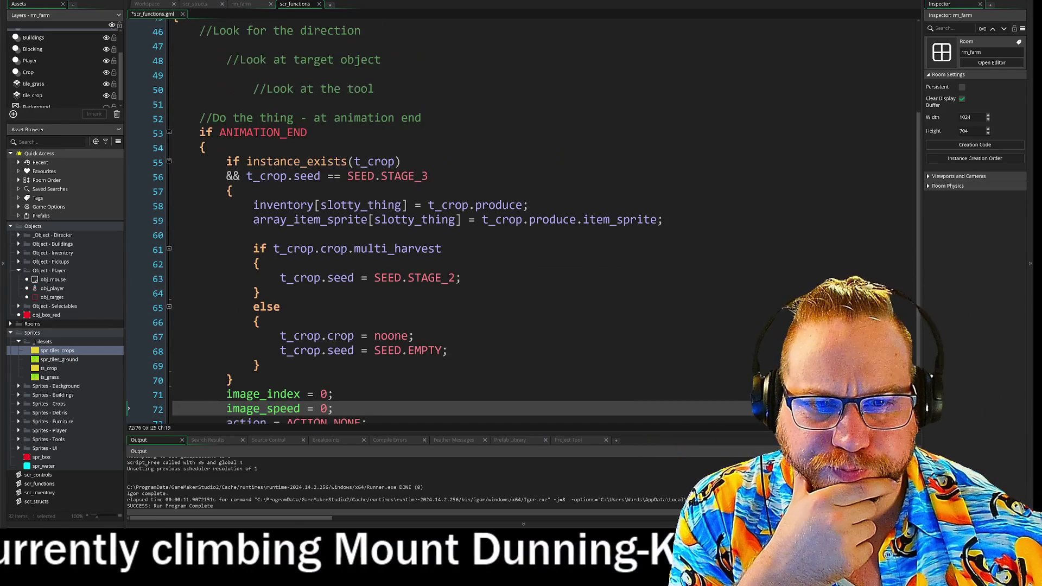
scroll(434, 217, down, 1)
click(232, 326)
key(Return)
key(Return)
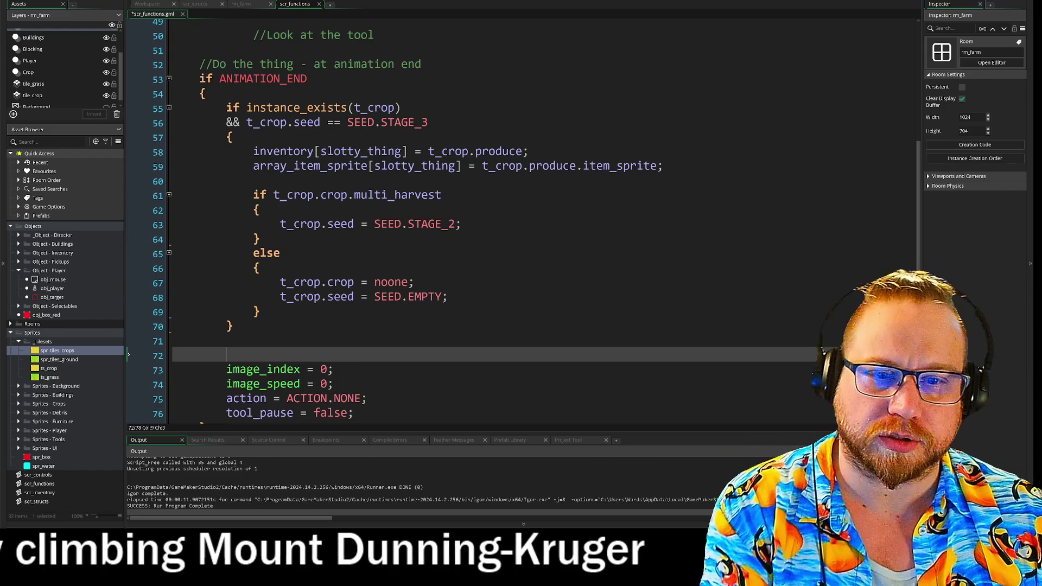
mouse_move(199, 79)
mouse_down()
mouse_move(307, 79)
mouse_move(442, 195)
mouse_move(280, 253)
mouse_move(448, 297)
mouse_move(192, 326)
mouse_up()
click(192, 326)
scroll(523, 222, down, 2)
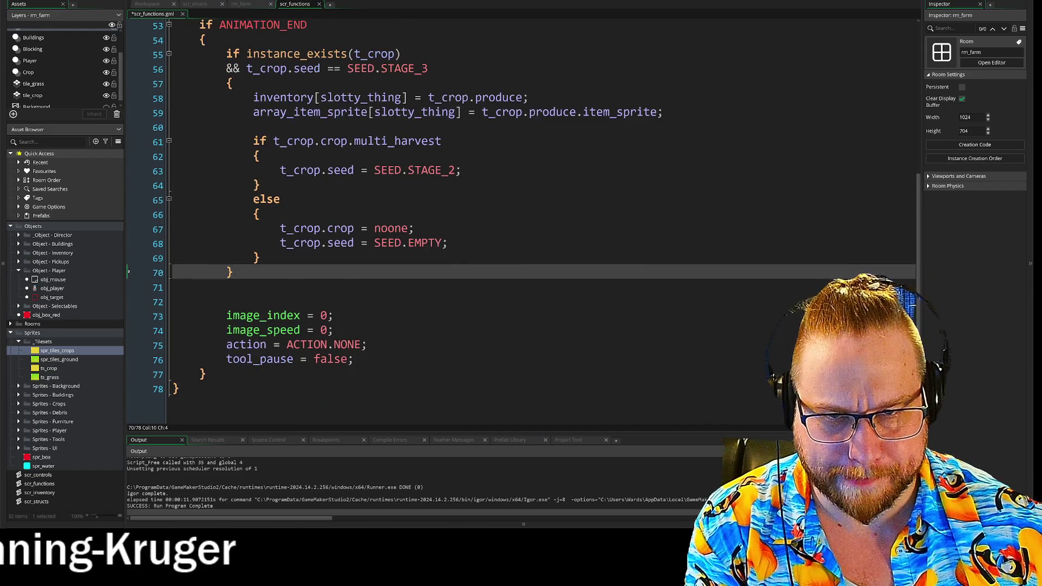
scroll(523, 221, up, 1)
drag(226, 347, 354, 391)
click(353, 391)
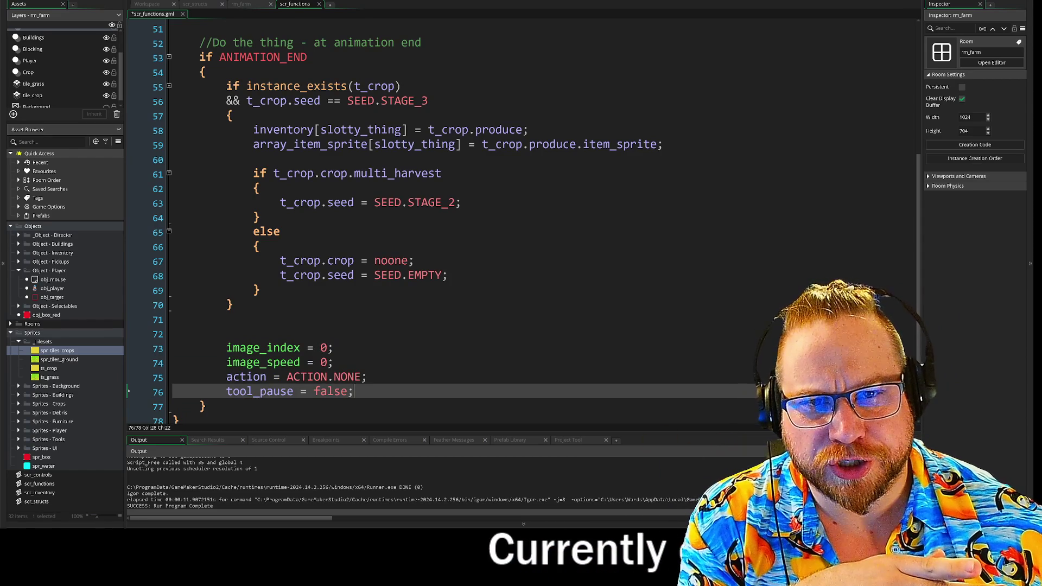
- Delete the whole crop-harvest block, including the multi_harvest check, from the ANIMATION_END block
drag(273, 173, 442, 173)
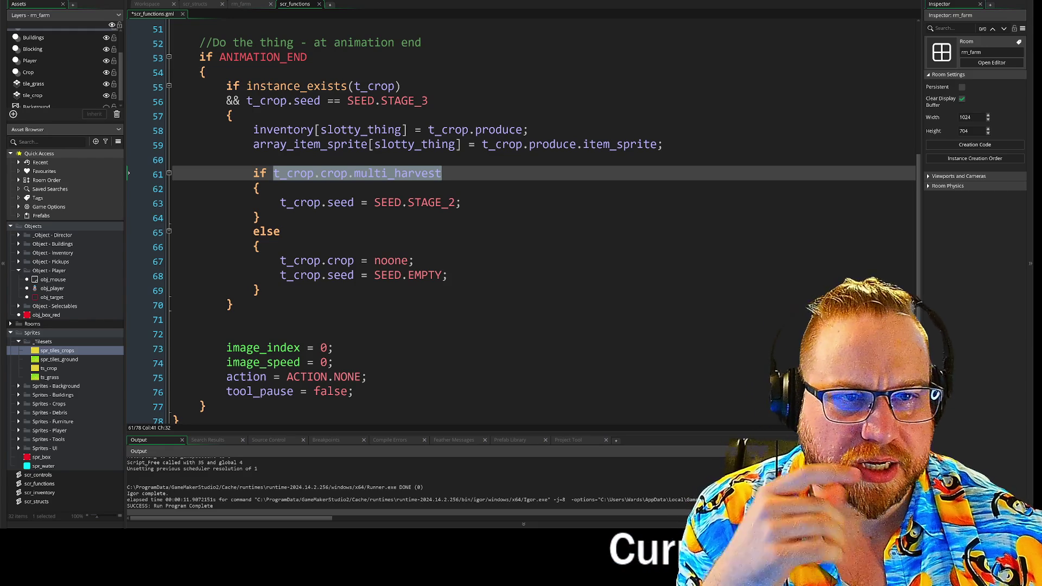
mouse_move(226, 86)
mouse_down()
mouse_move(400, 85)
mouse_move(326, 100)
mouse_move(442, 173)
mouse_move(447, 275)
mouse_move(233, 305)
mouse_up()
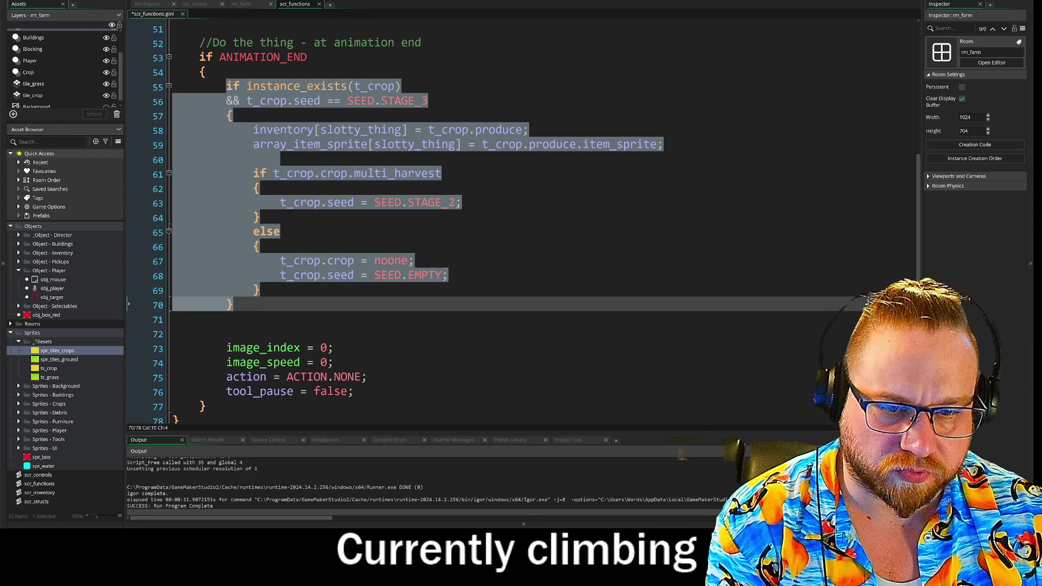
key(Delete)
- Remove the leftover blank lines and the action = ACTION.NONE reset line
key(Down)
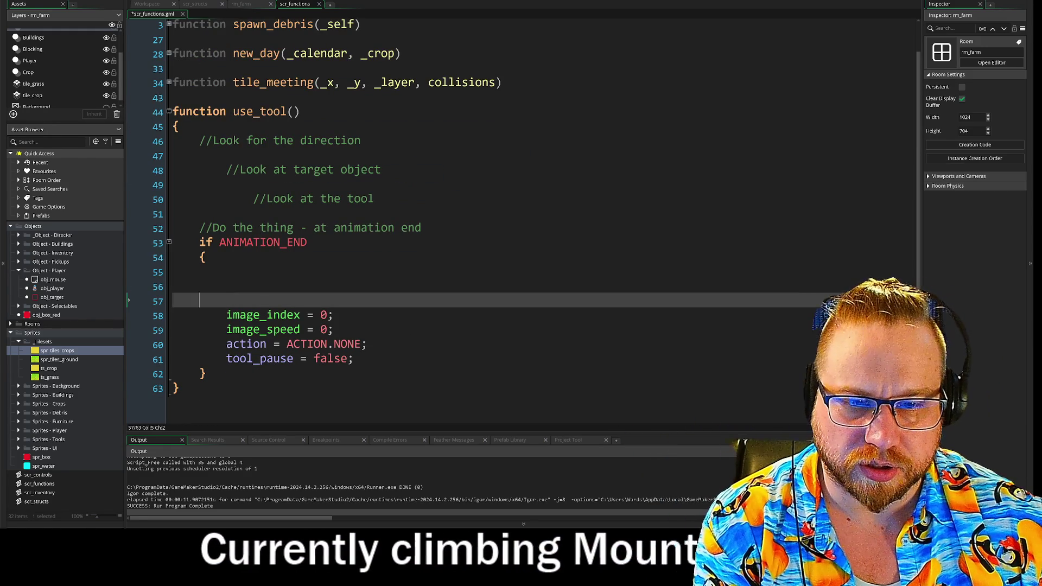
key(Delete)
key(BackSpace)
key(BackSpace)
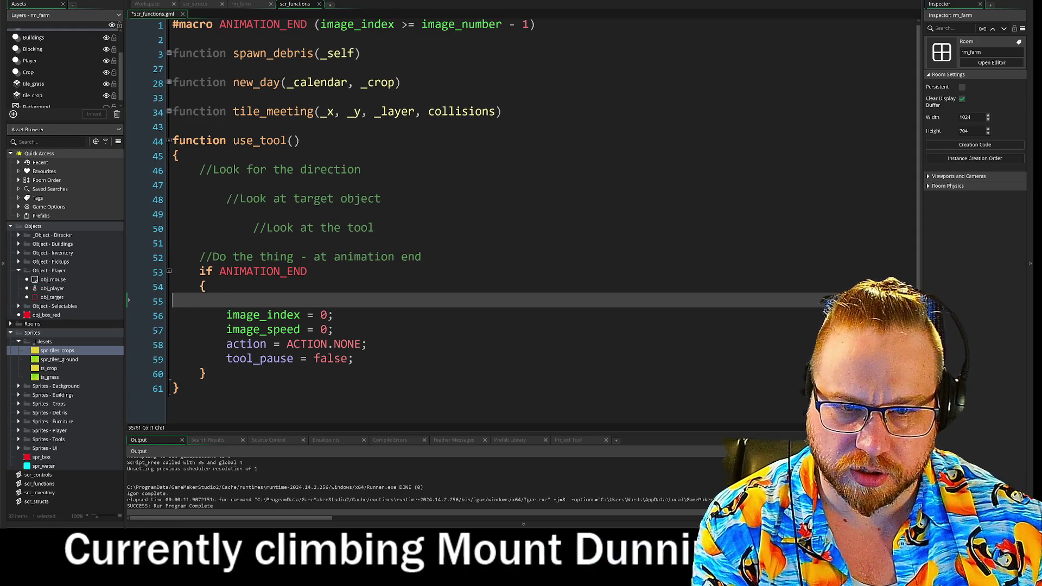
key(BackSpace)
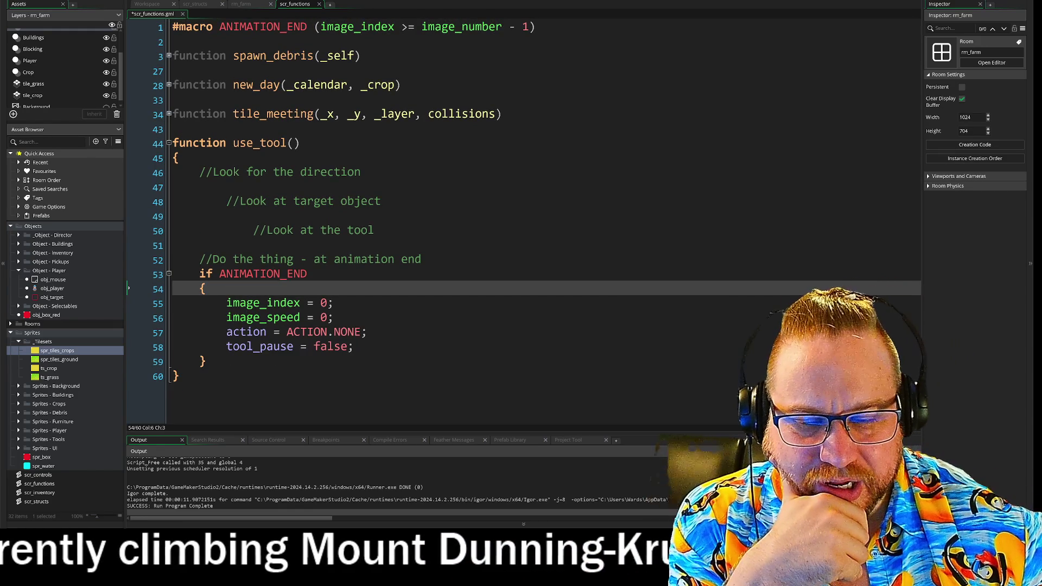
key(Down)
key(Down)
key(Down)
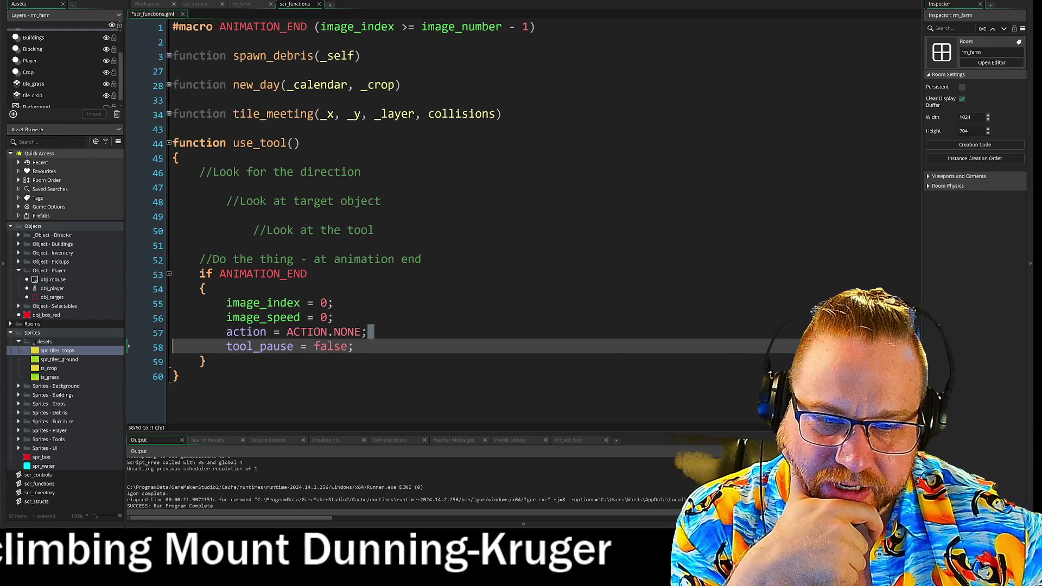
drag(409, 334, 266, 332)
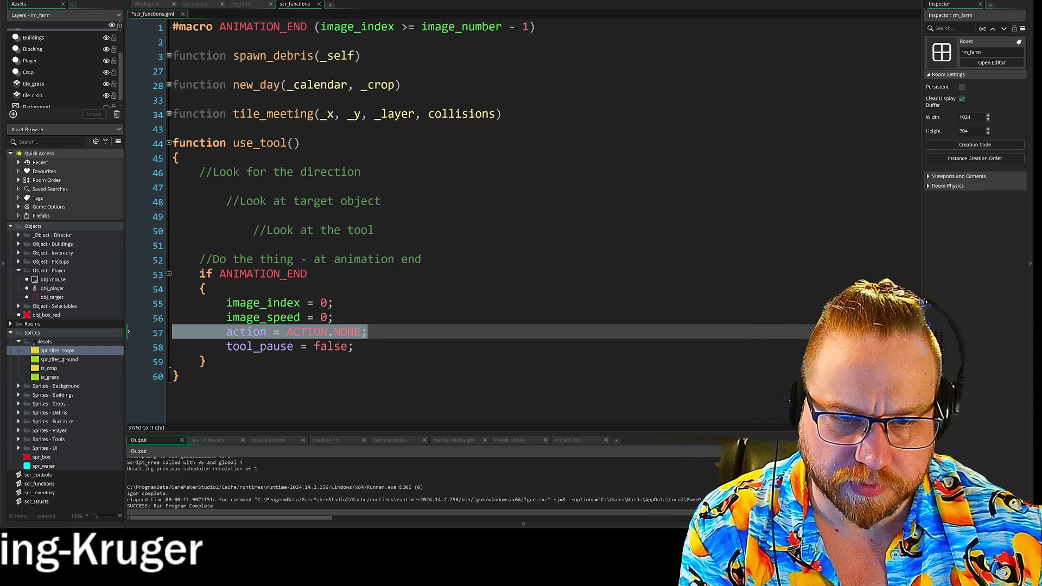
key(BackSpace)
key(BackSpace)
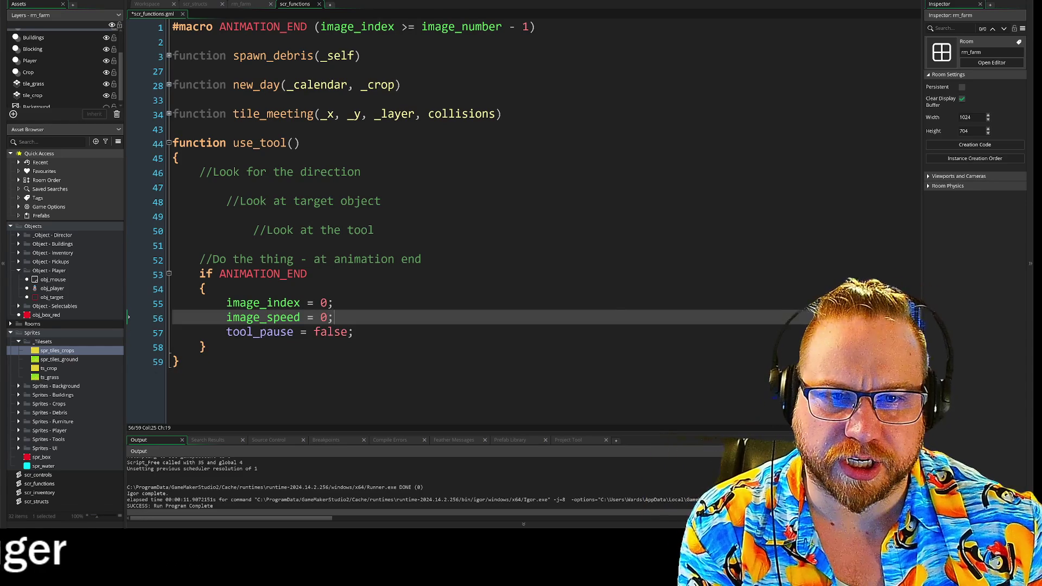
- Open a new empty line right after use_tool's opening brace
click(260, 143)
click(179, 157)
key(Return)
key(Return)
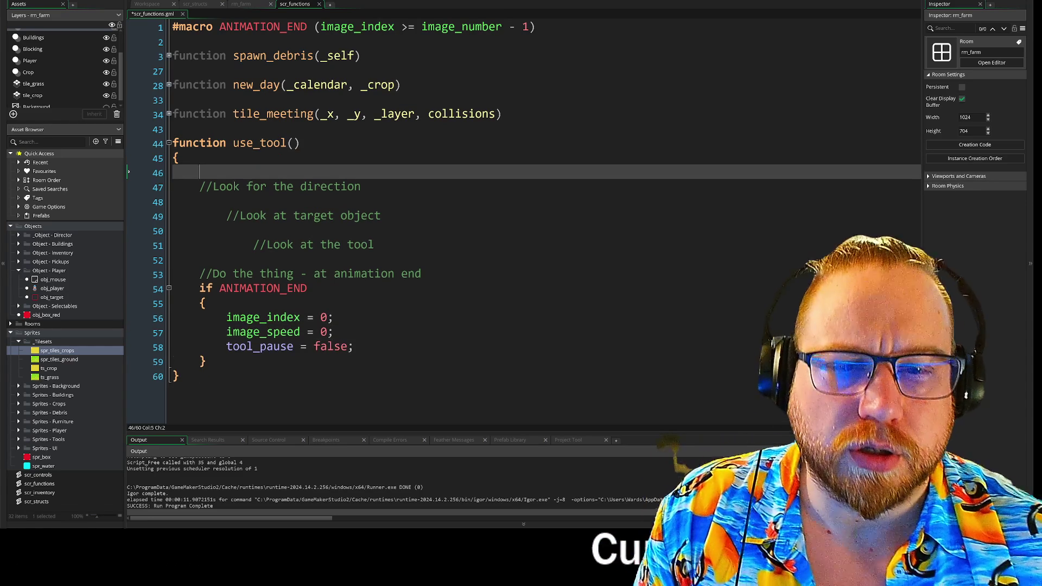
- Write the comment '//Pause for tool action' at the top of use_tool()
key(Up)
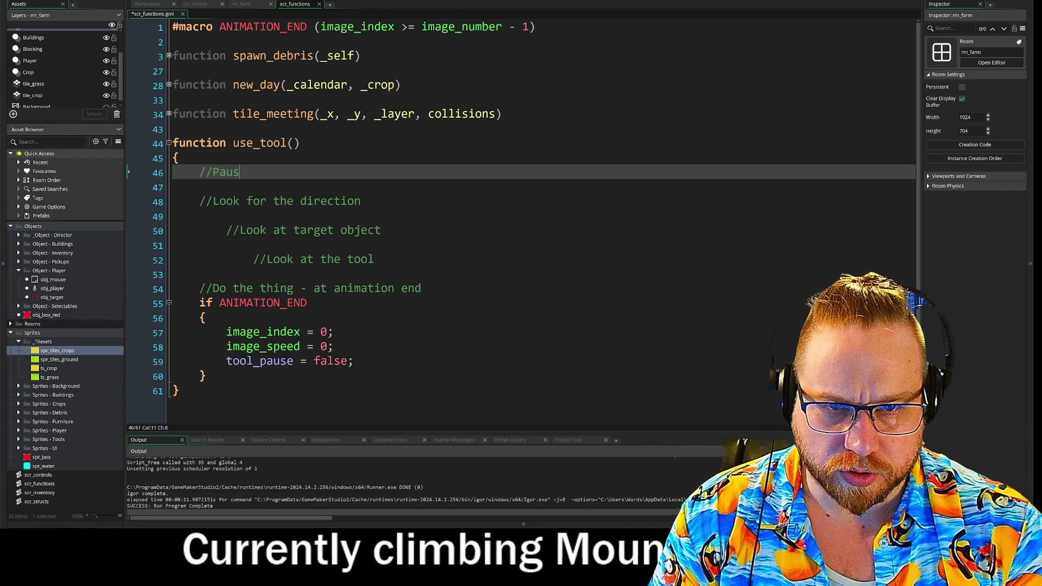
text(e)
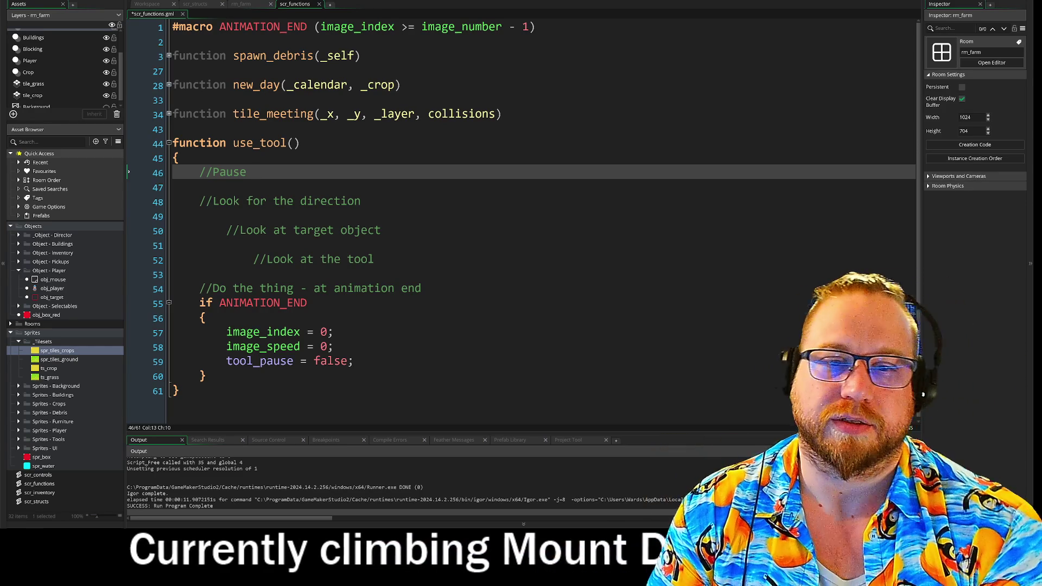
text(fo)
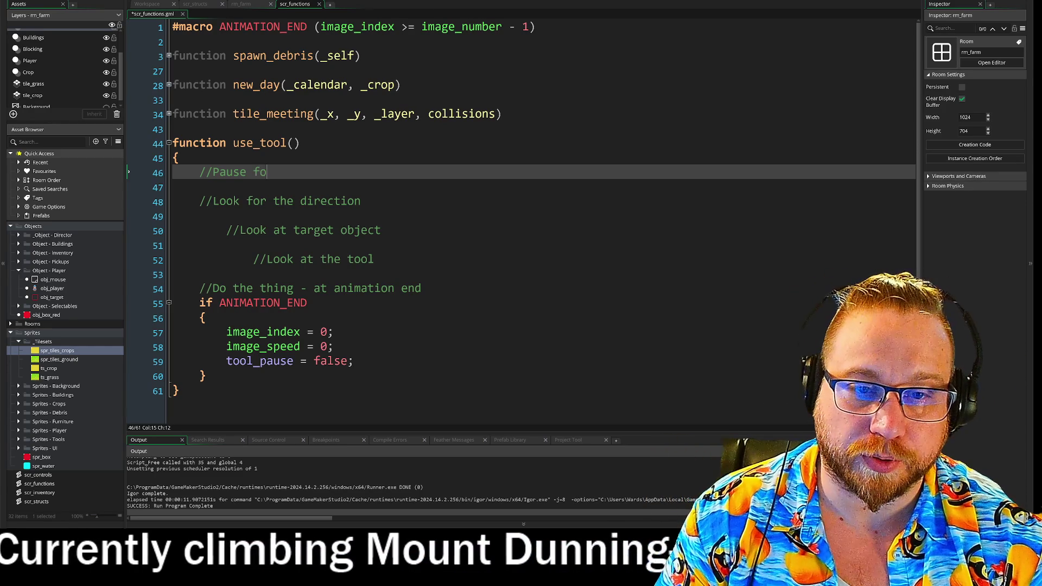
text(r tool action)
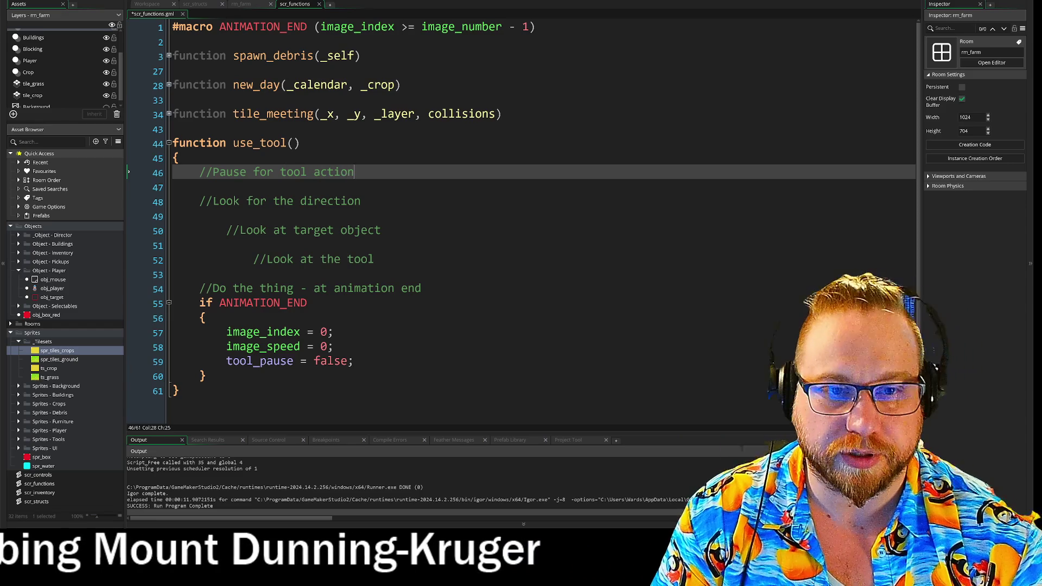
key(Home)
key(Return)
key(Up)
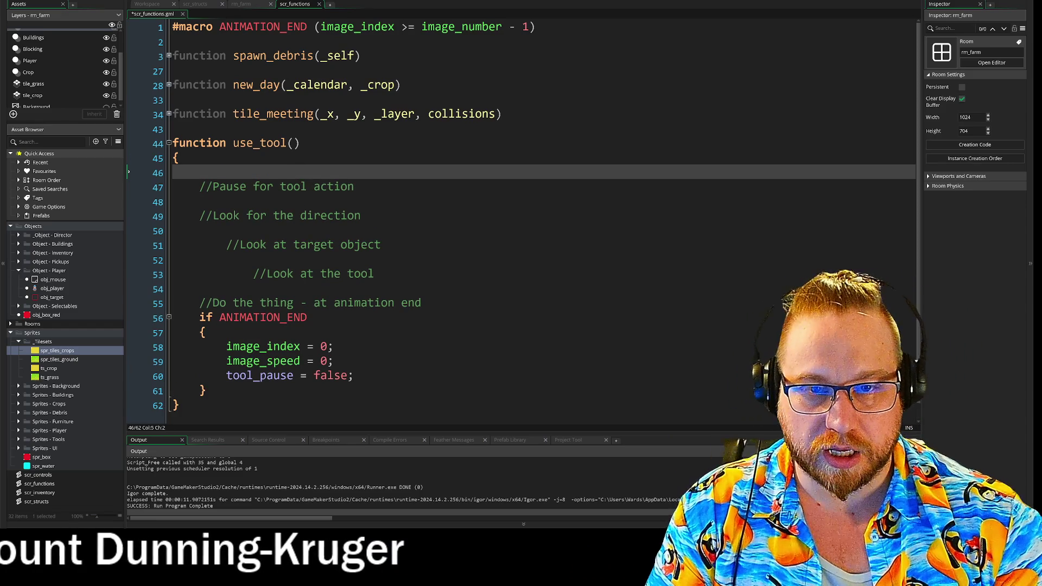
key(BackSpace)
key(BackSpace)
- Add 'tool_pause = true' on the line below the comment
key(Down)
key(Down)
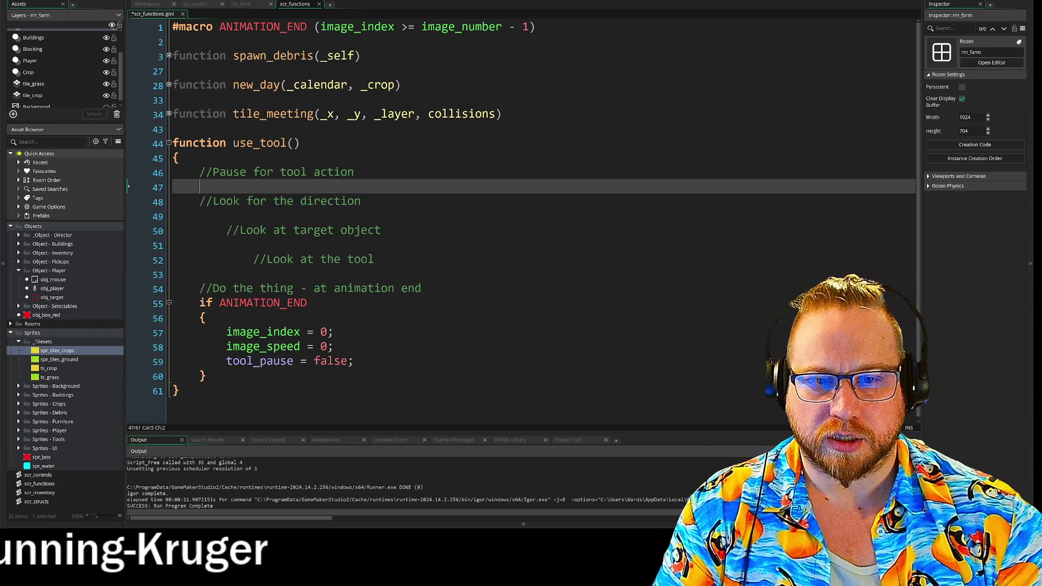
text(tool)
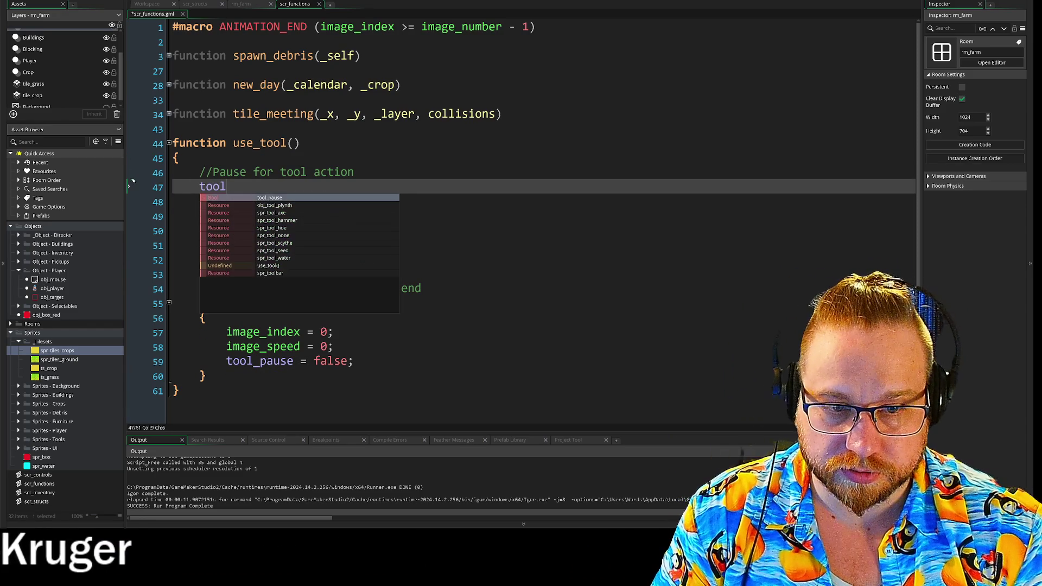
text(_pause)
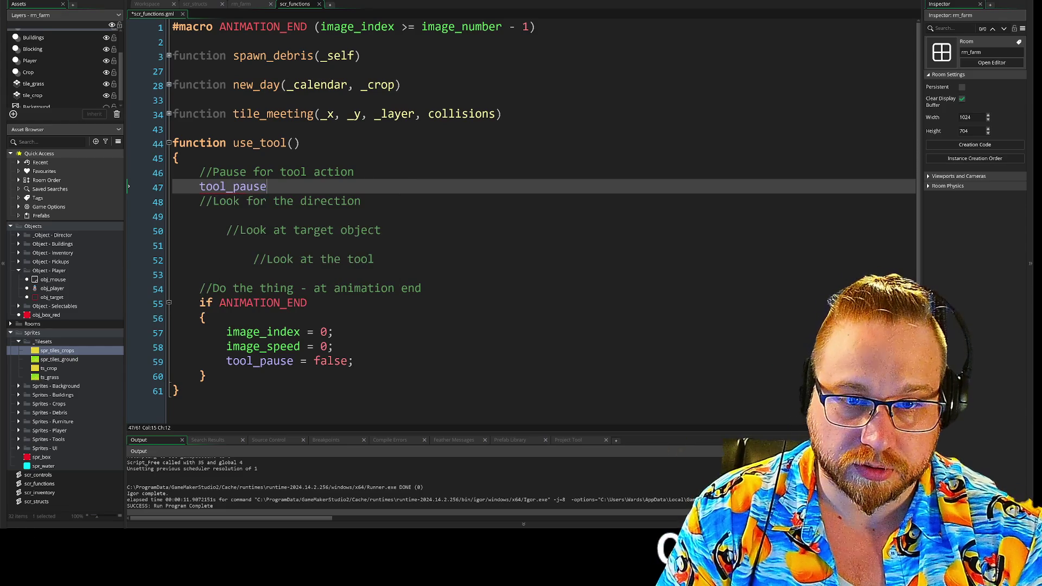
text( = true)
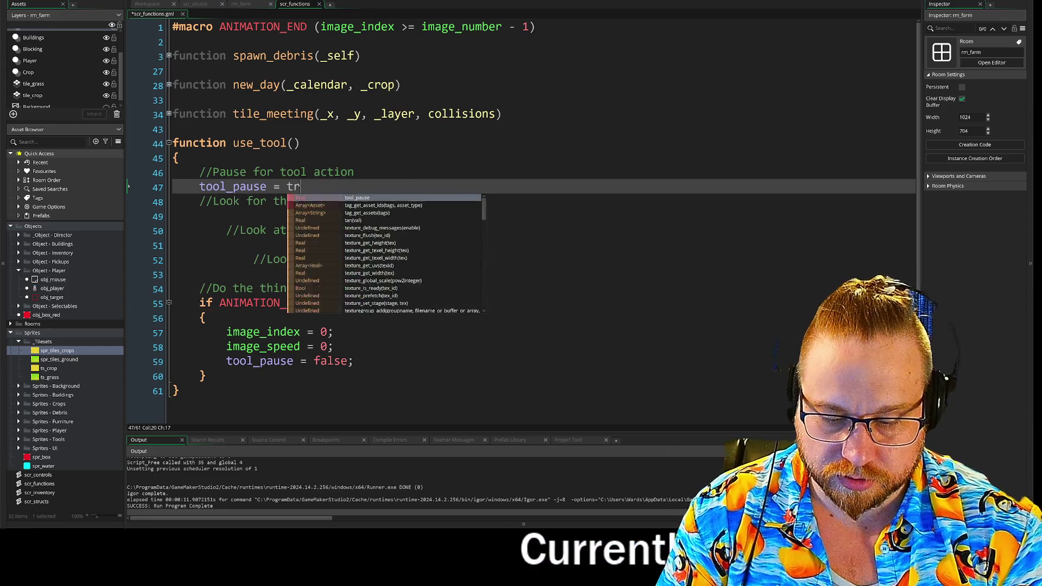
key(Return)
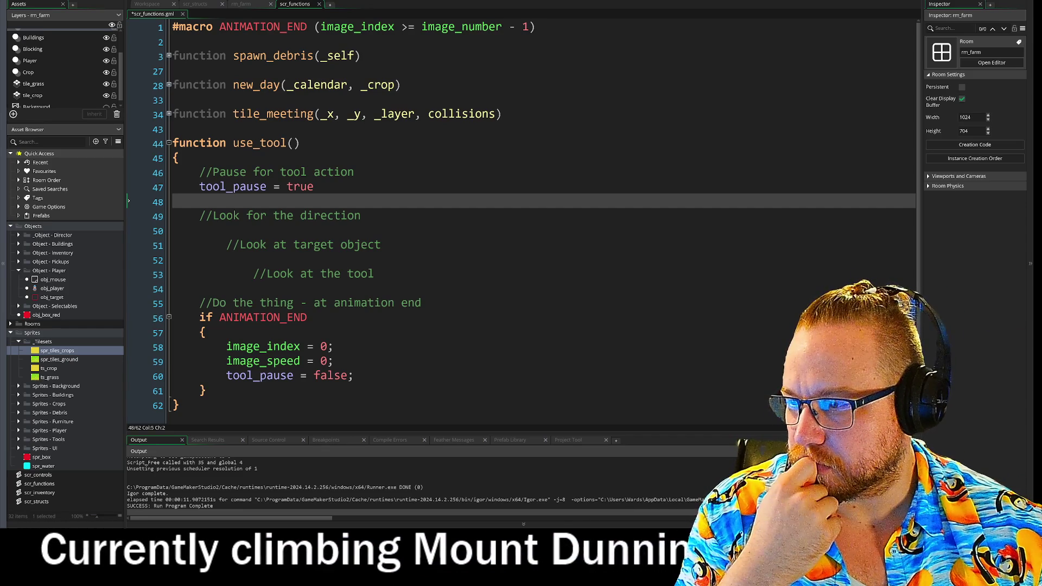
- Drag the chat photo viewer, showing a yellow cartoon-dog figurine, over the editor
drag(0, 100, 416, 17)
click(621, 211)
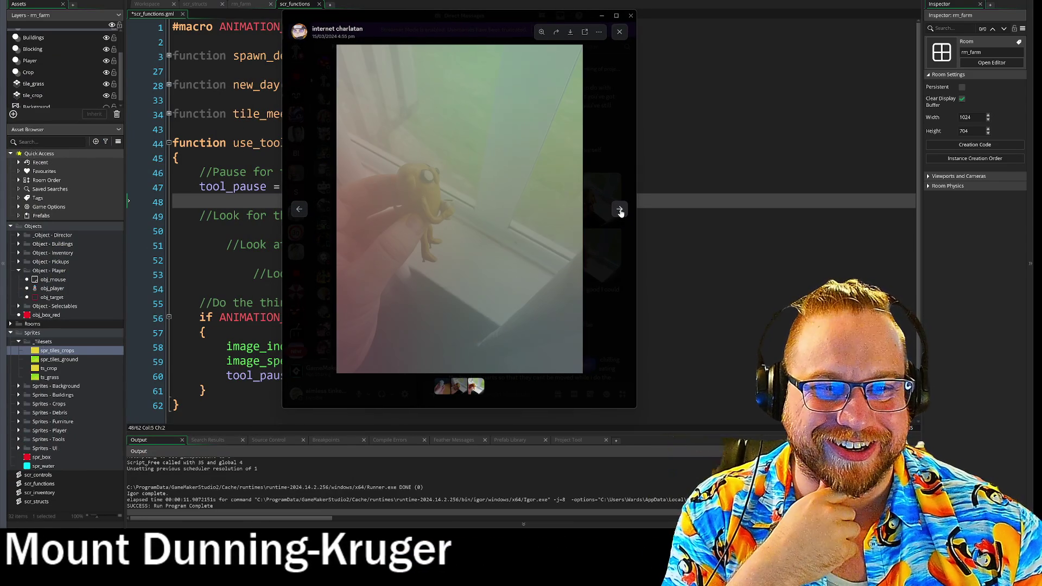
click(300, 210)
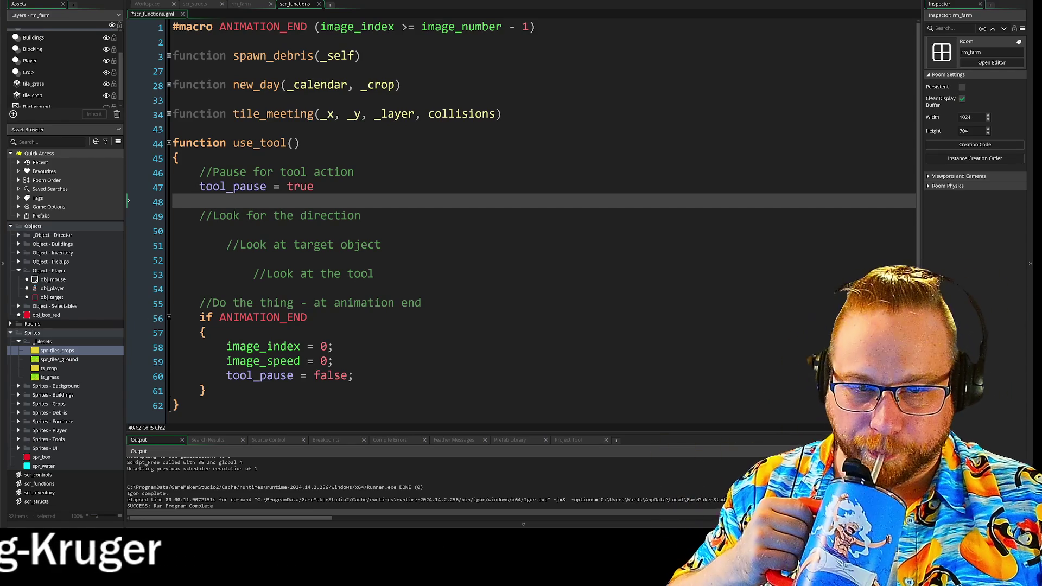
click(200, 231)
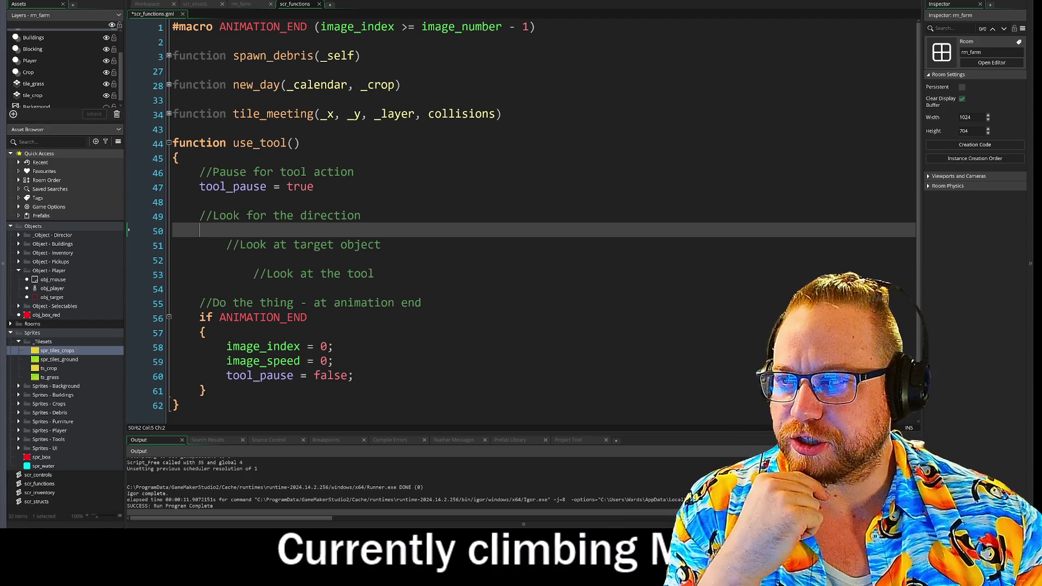
click(226, 260)
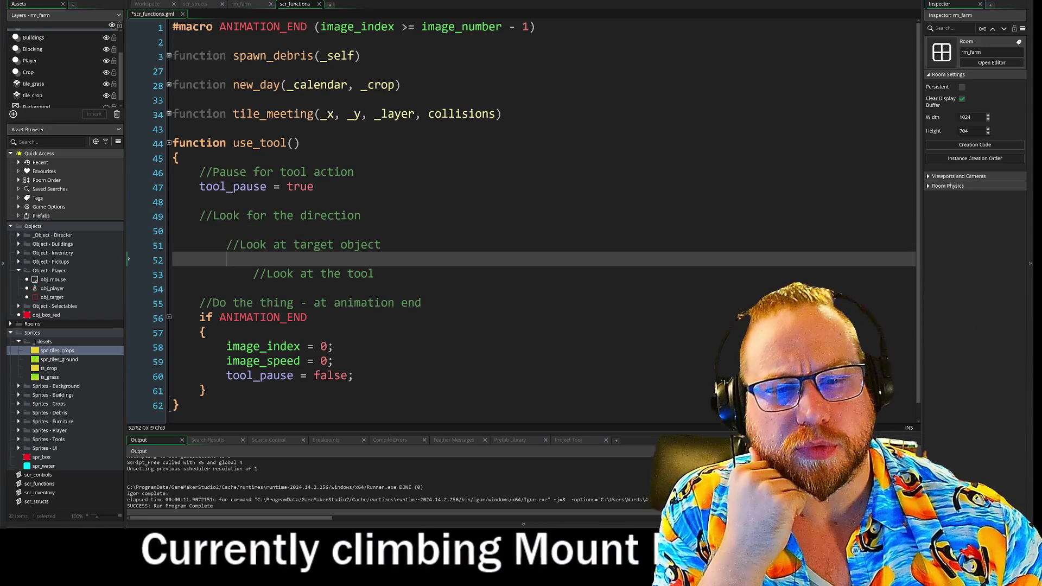
mouse_move(199, 215)
mouse_down()
mouse_move(381, 245)
mouse_move(374, 274)
mouse_up()
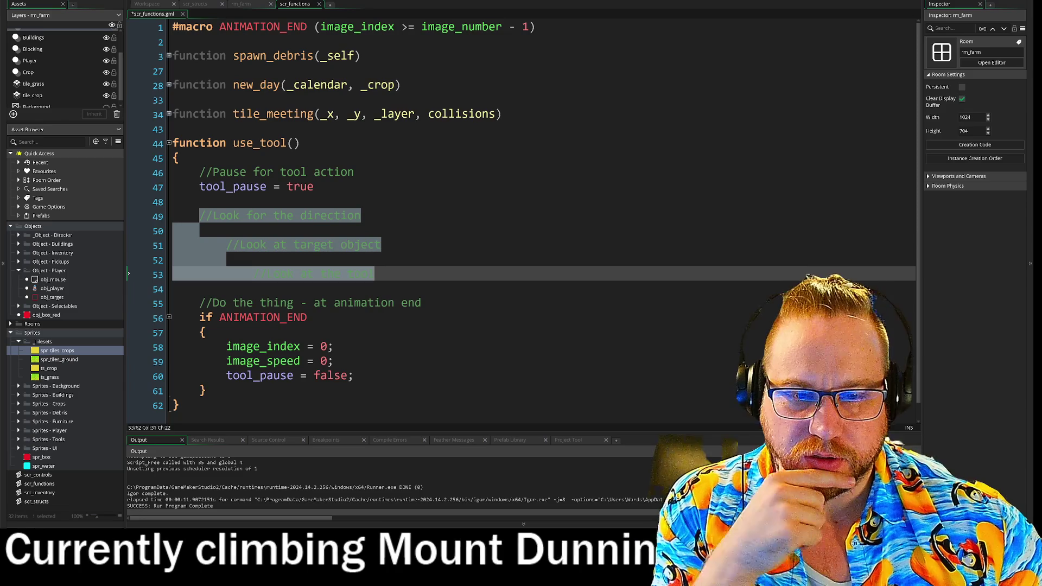
key(Tab)
click(227, 259)
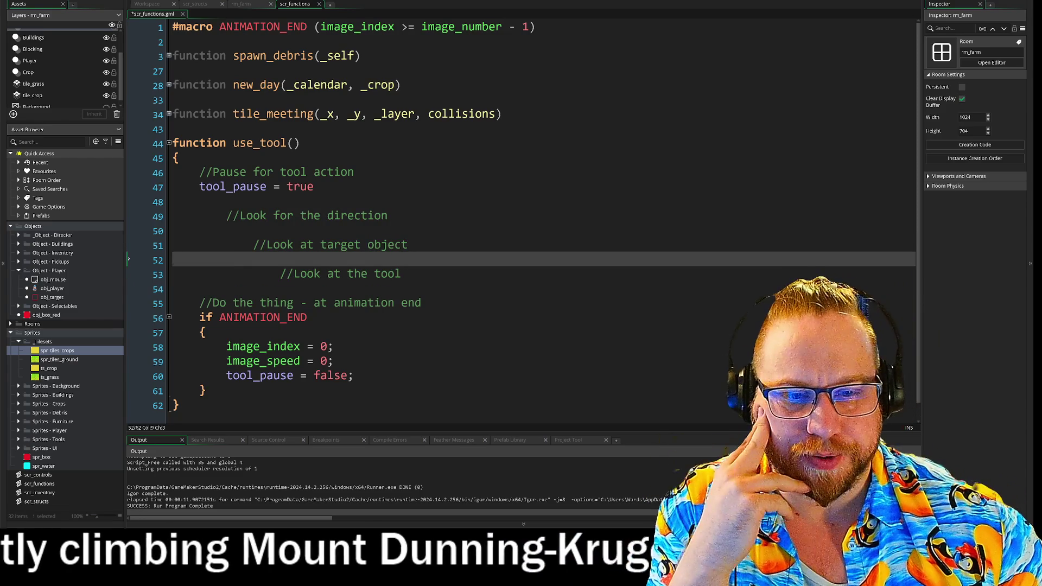
scroll(521, 245, down, 1)
click(354, 358)
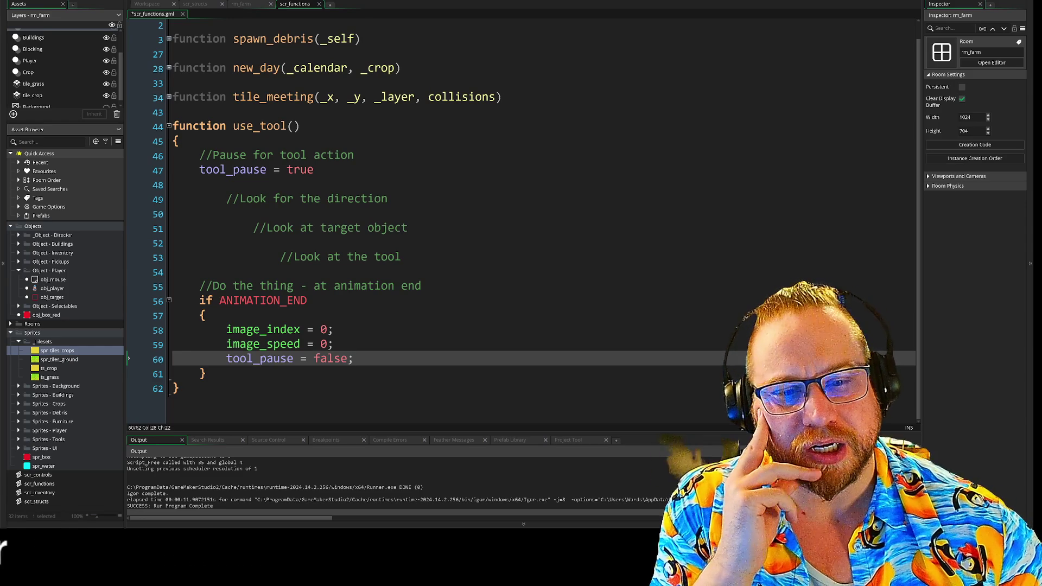
click(334, 344)
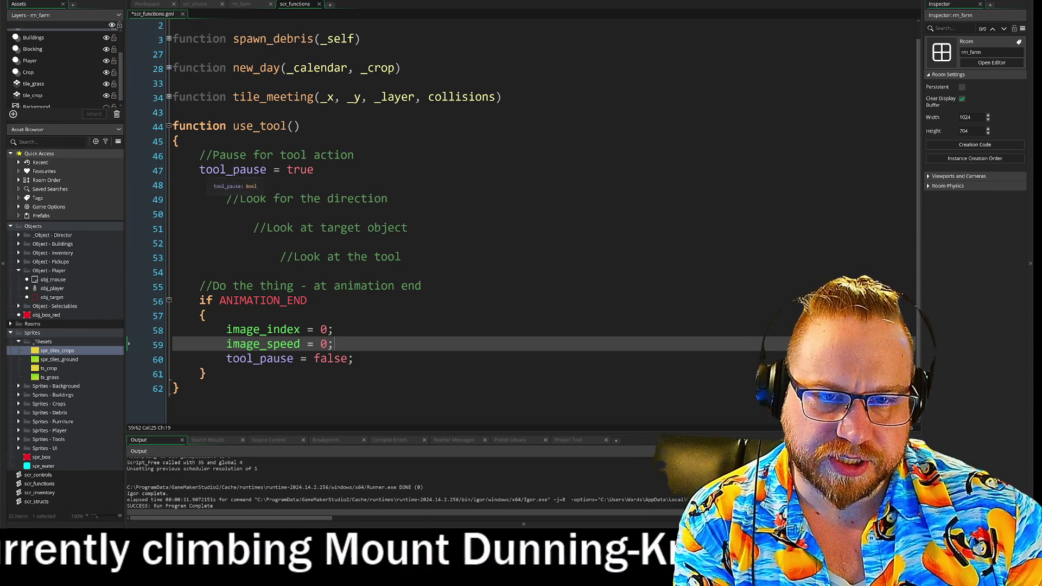
click(314, 170)
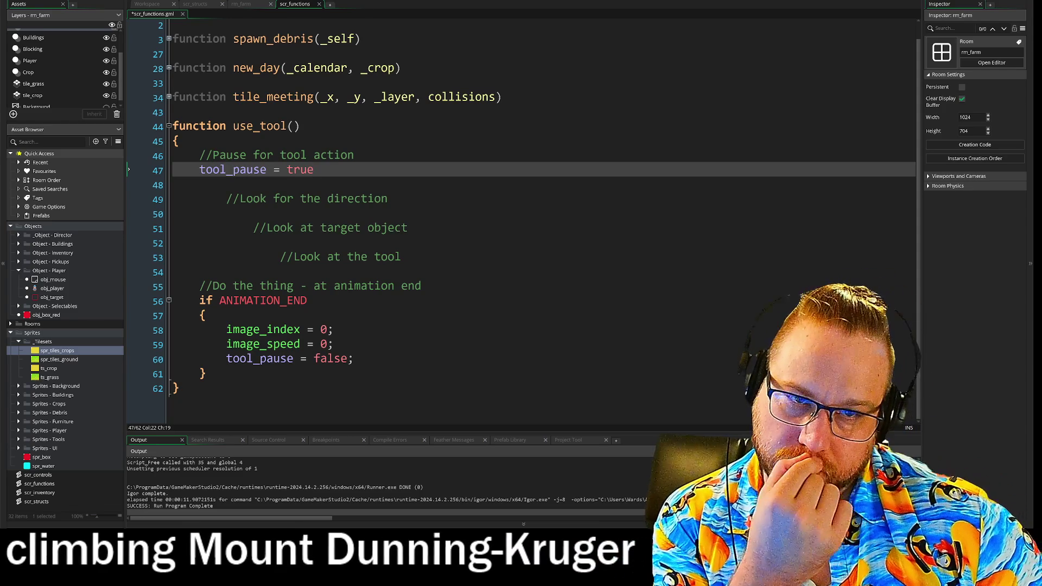
key(shift+Home)
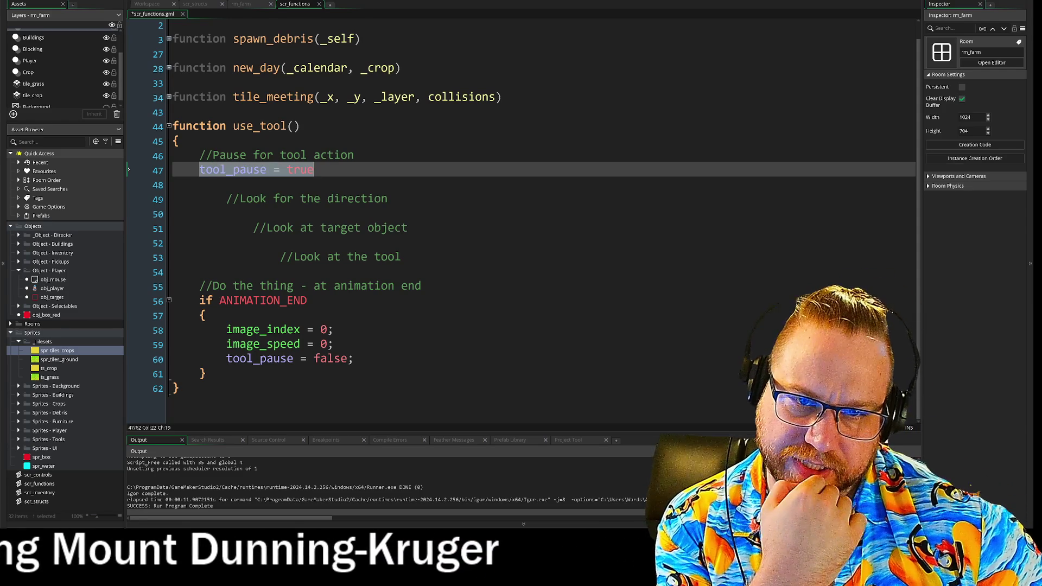
key(Up)
key(Up)
key(Up)
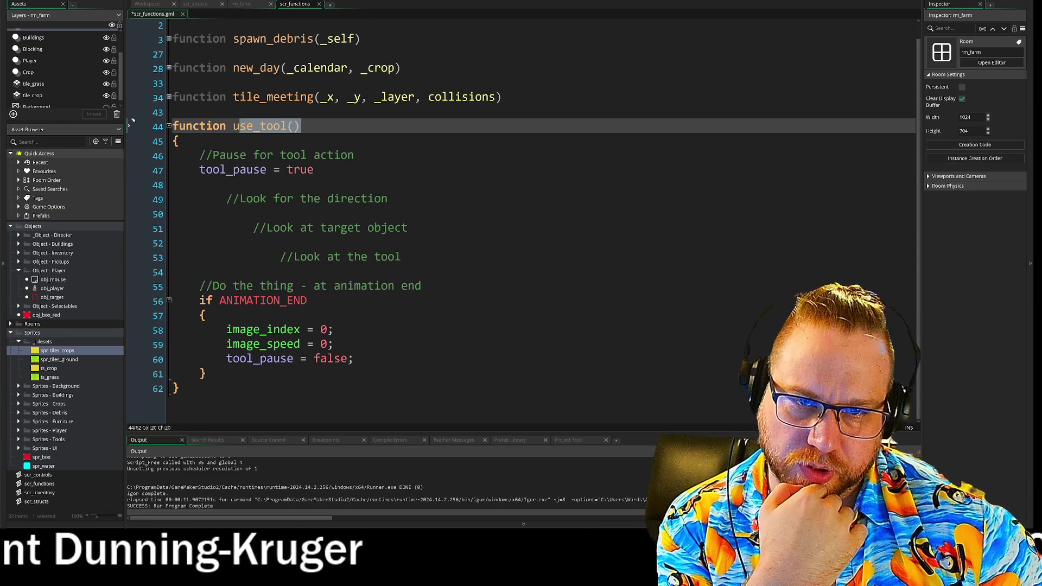
key(Down)
key(Down)
key(Down)
key(shift+Down)
key(shift+Down)
key(shift+Down)
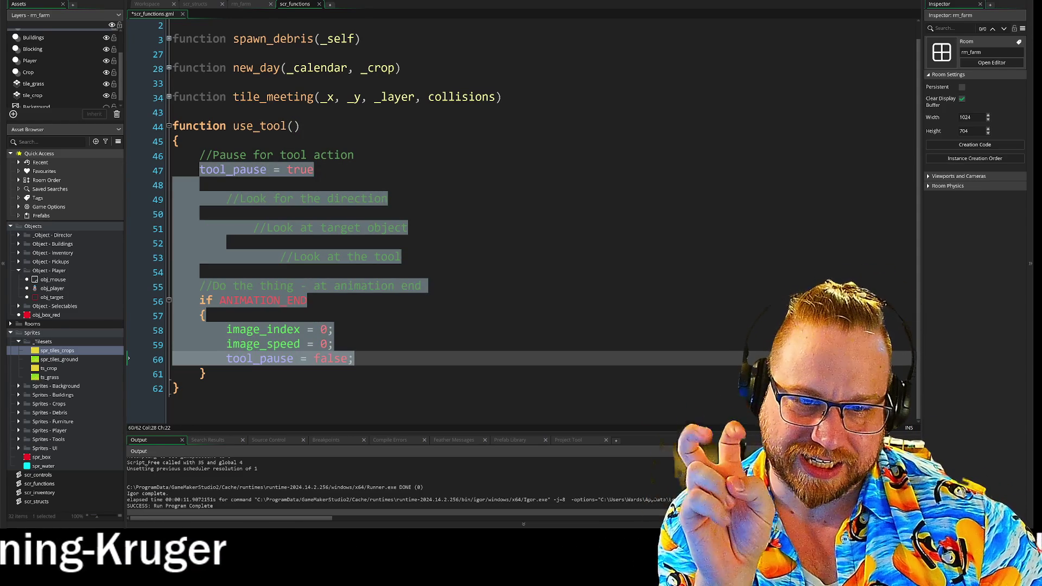
key(End)
drag(226, 171, 204, 172)
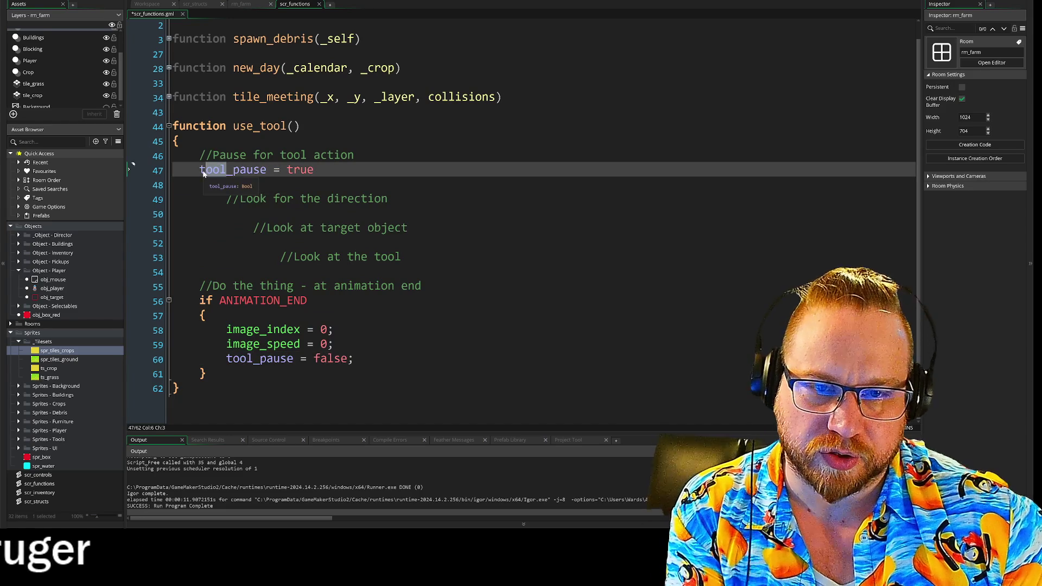
- Change tool_pause to _pause on lines 47 and 60 and add _pause as use_tool()'s parameter
click(252, 358)
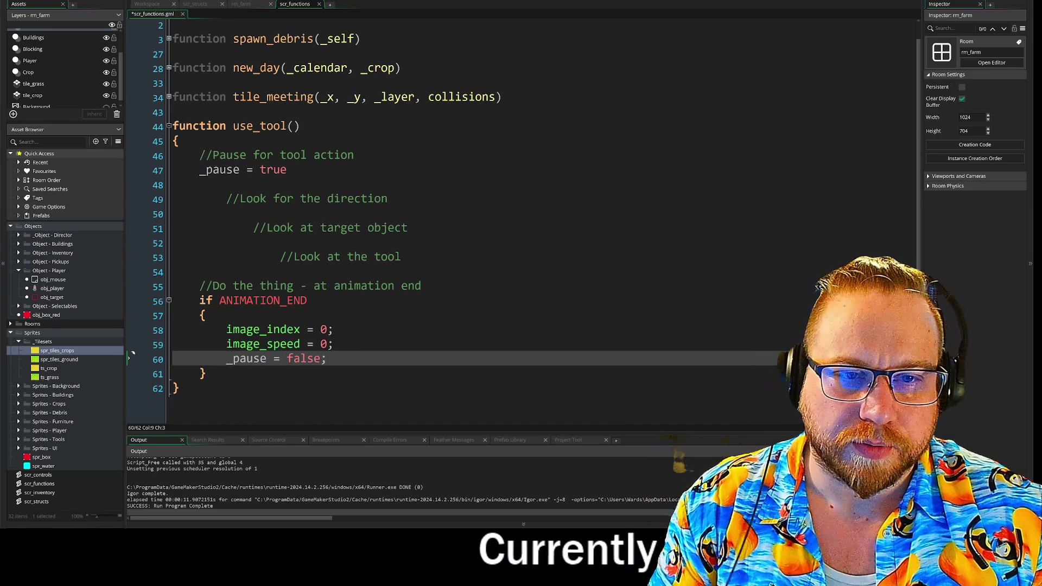
click(131, 123)
text(_)
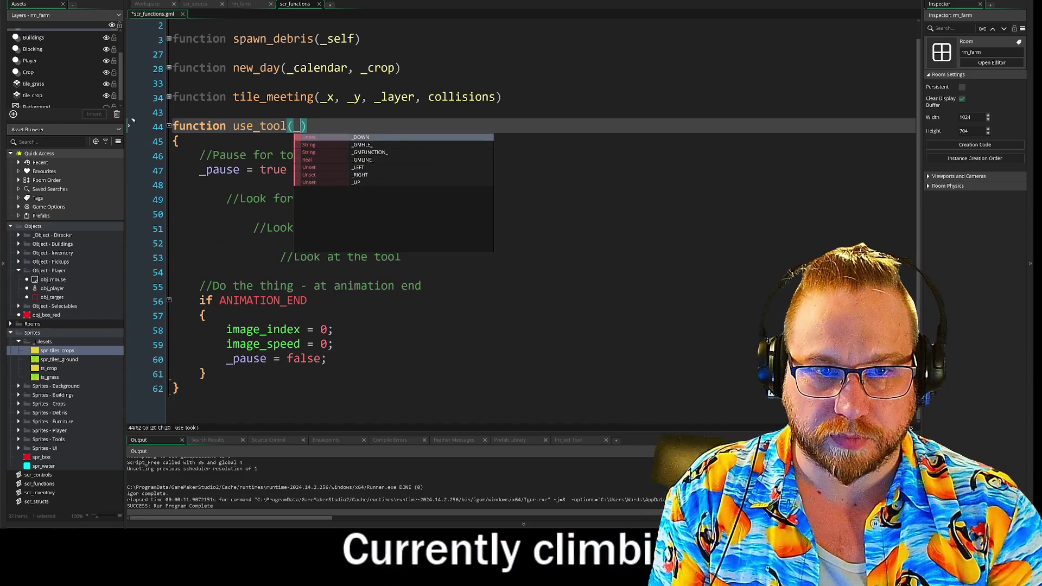
text(pause)
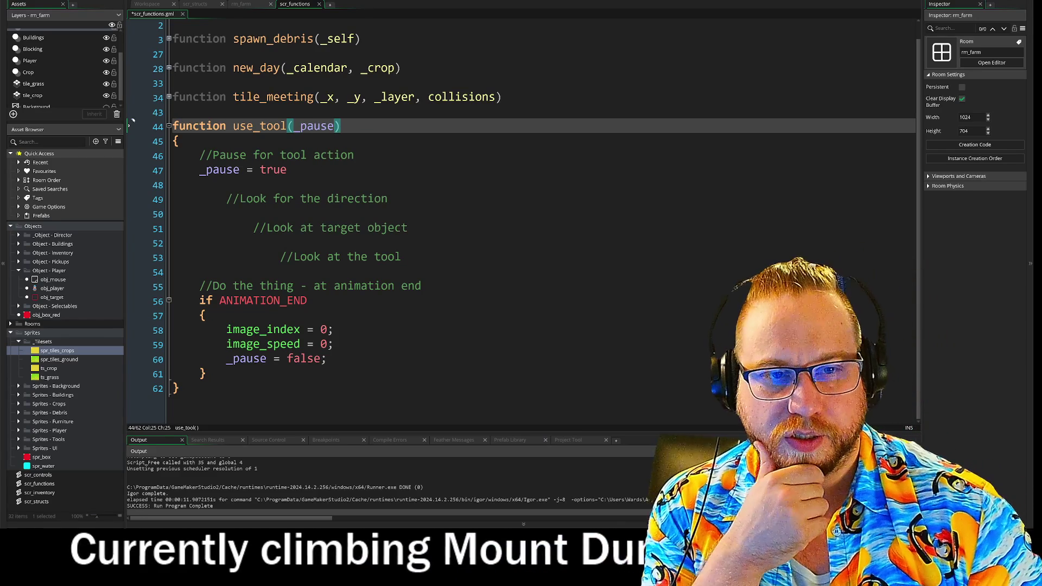
click(128, 242)
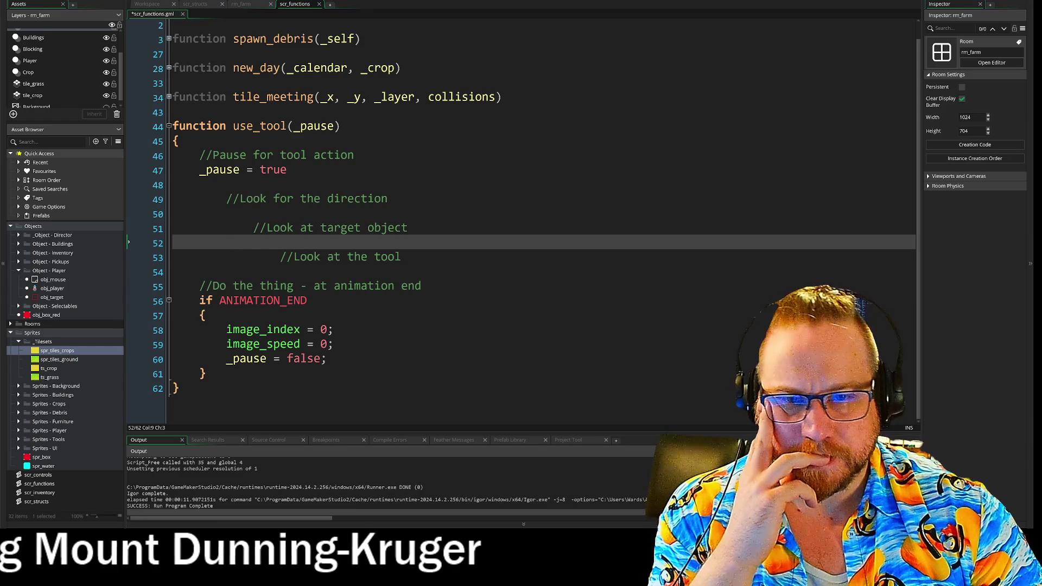
click(129, 170)
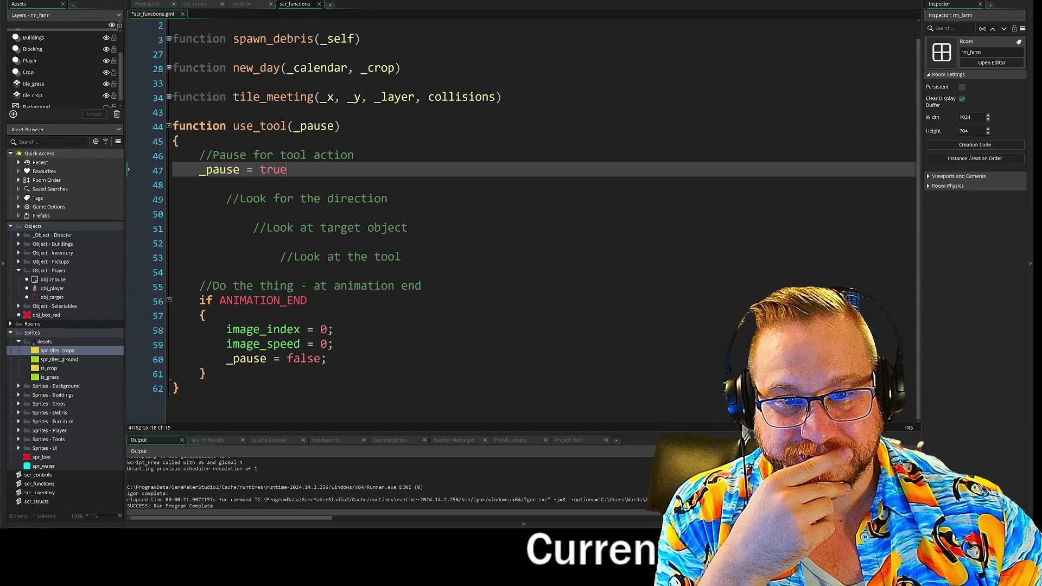
mouse_move(163, 171)
mouse_down()
mouse_move(162, 157)
mouse_move(163, 172)
mouse_up()
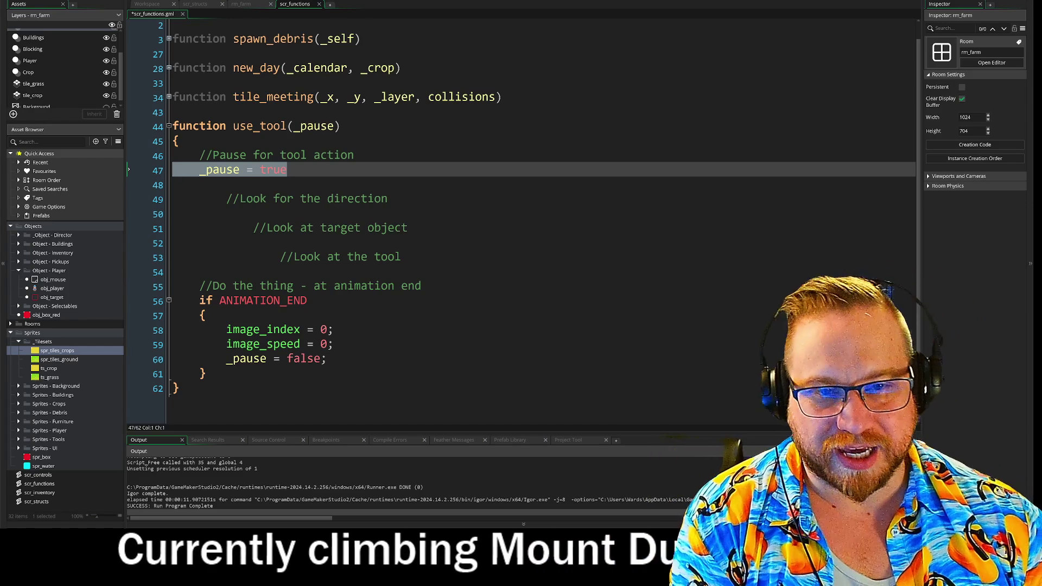
- Delete the pause comment, _pause = true, _pause = false; and the _pause parameter from use_tool()
shift+click(171, 156)
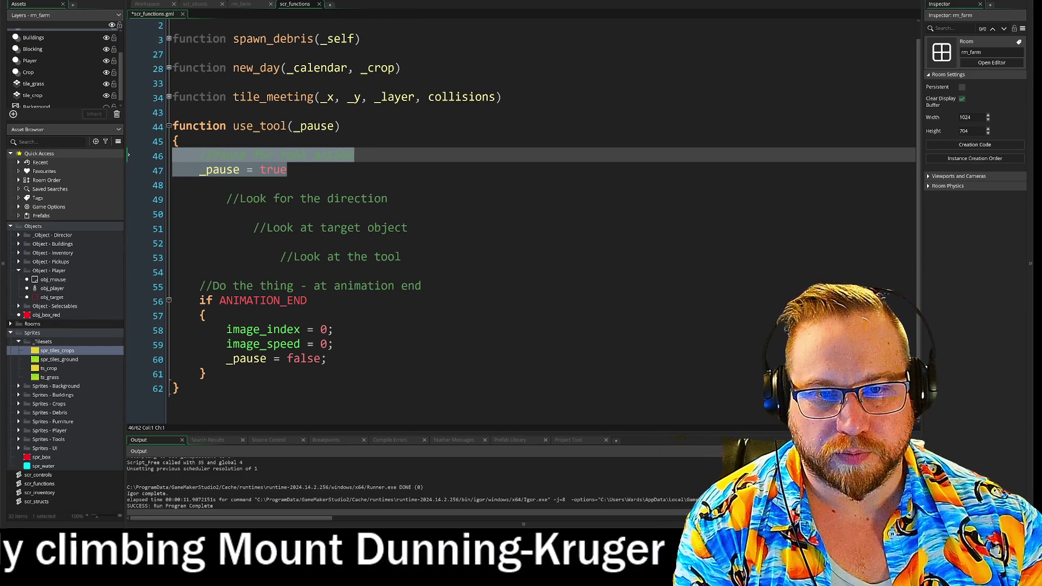
key(Delete)
key(Delete)
mouse_move(327, 346)
mouse_down()
mouse_move(171, 332)
mouse_move(171, 346)
mouse_up()
key(BackSpace)
key(BackSpace)
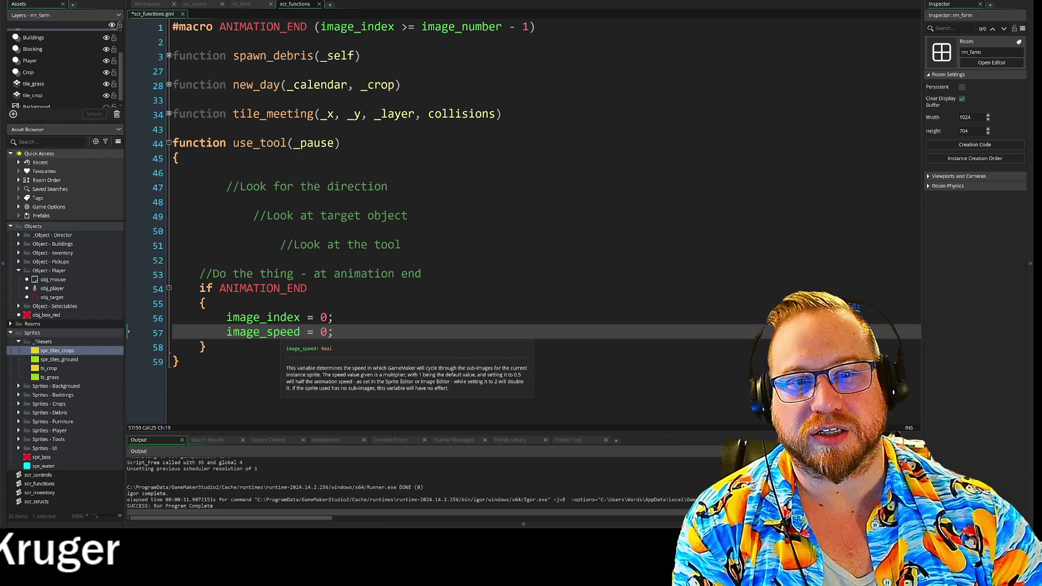
click(311, 151)
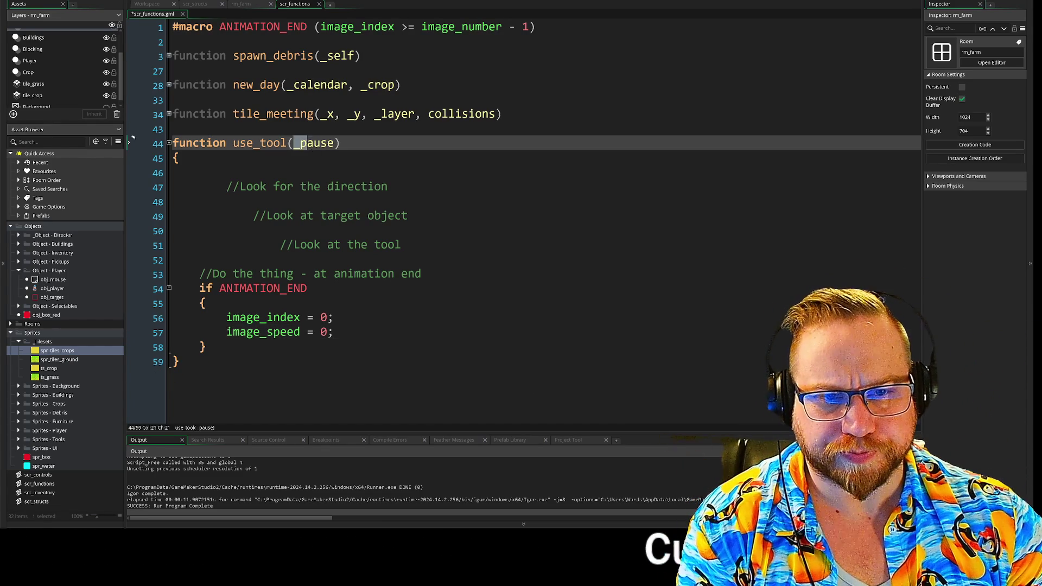
key(BackSpace)
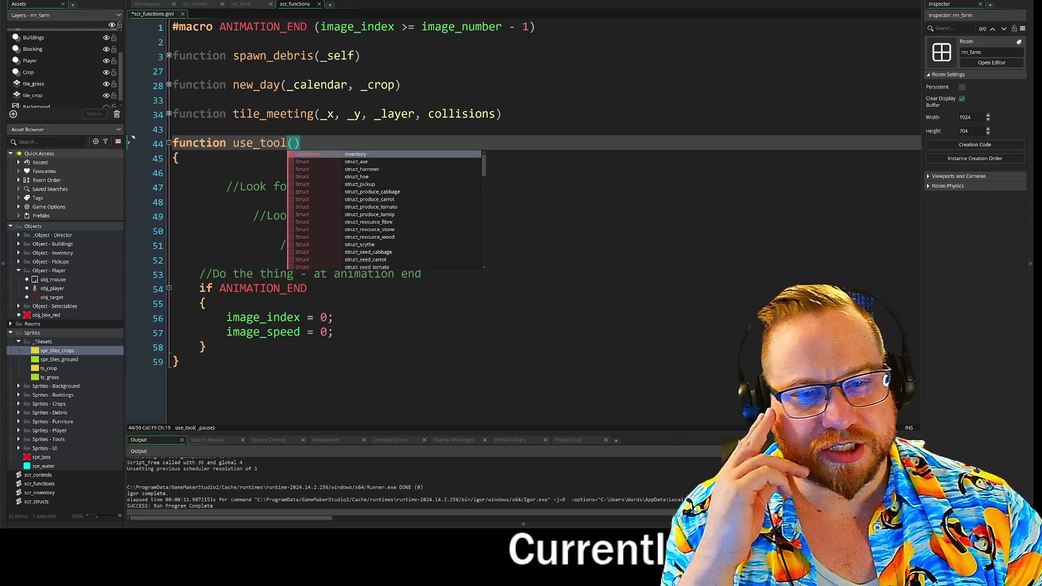
key(ctrl+End)
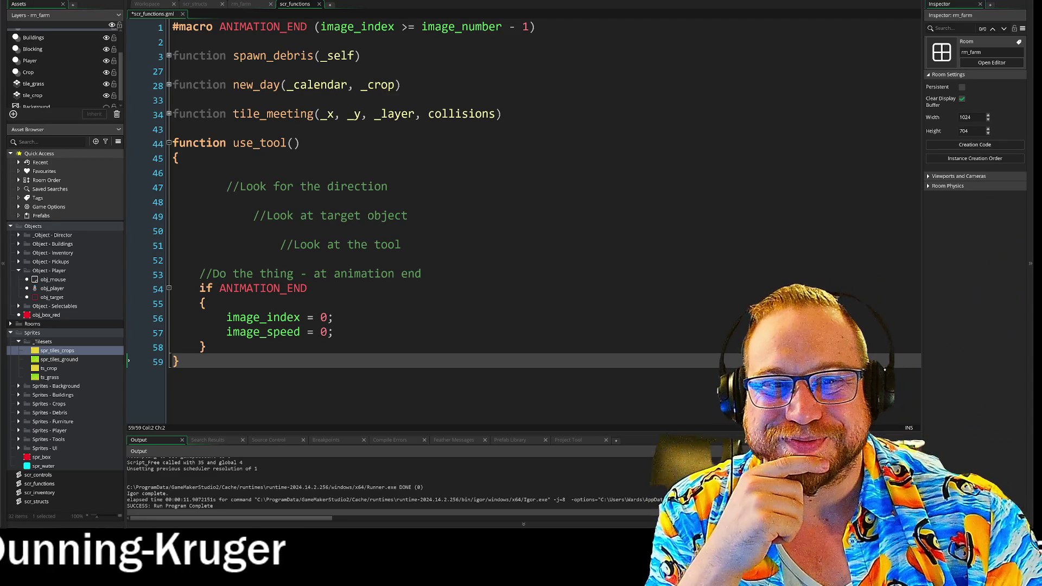
click(200, 202)
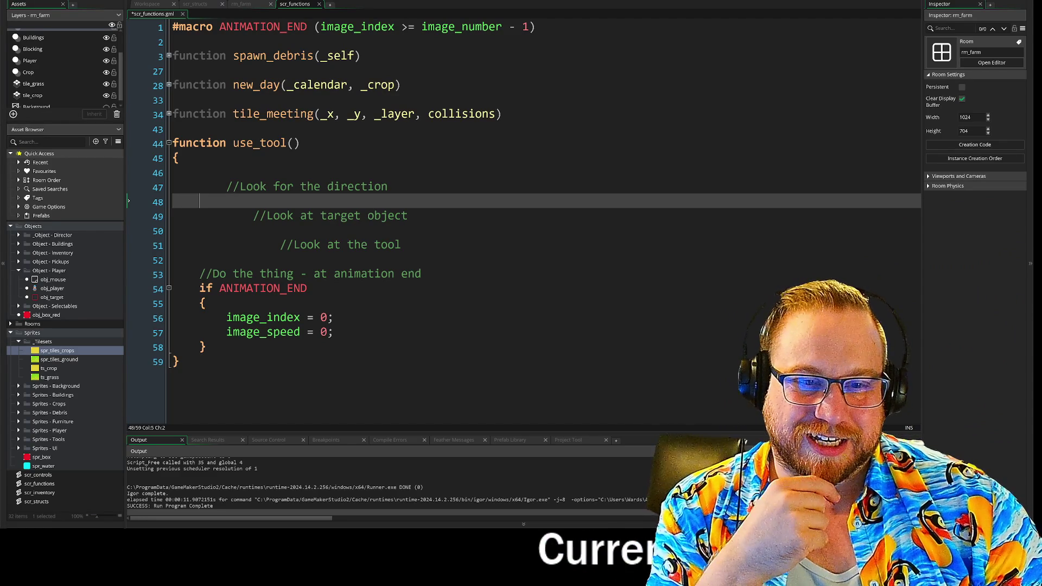
- Insert a blank line above the animation-end comment in use_tool() and check the if ANIMATION_END block
click(200, 259)
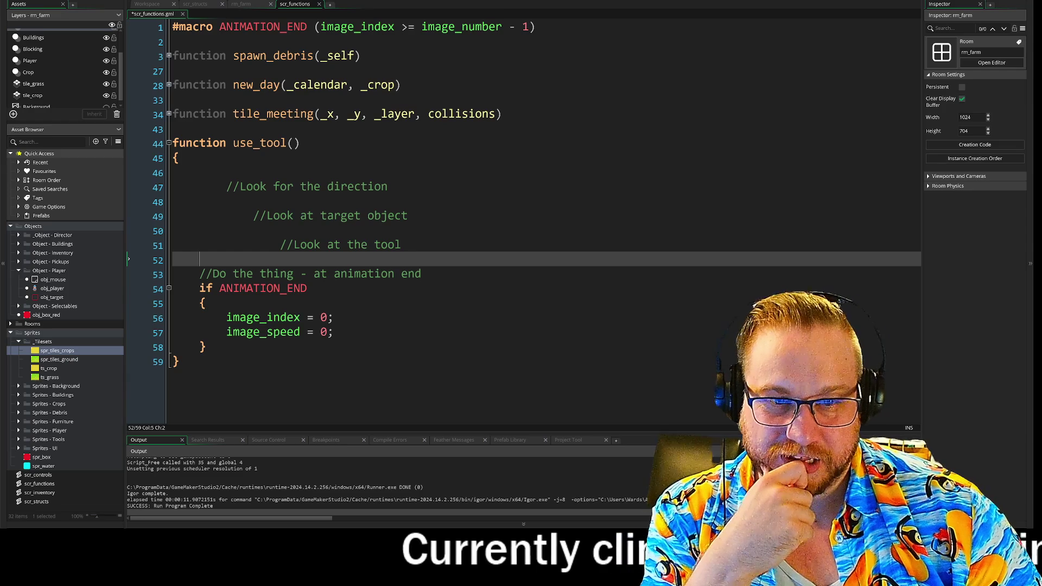
key(Return)
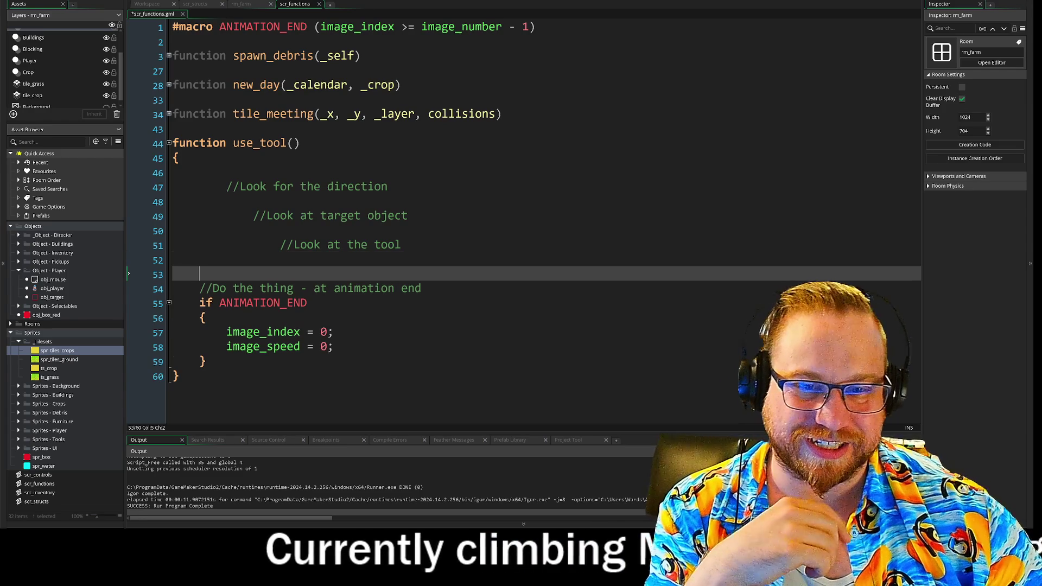
key(Down)
key(Down)
key(shift+Down)
key(shift+Down)
key(shift+Down)
key(shift+End)
key(Escape)
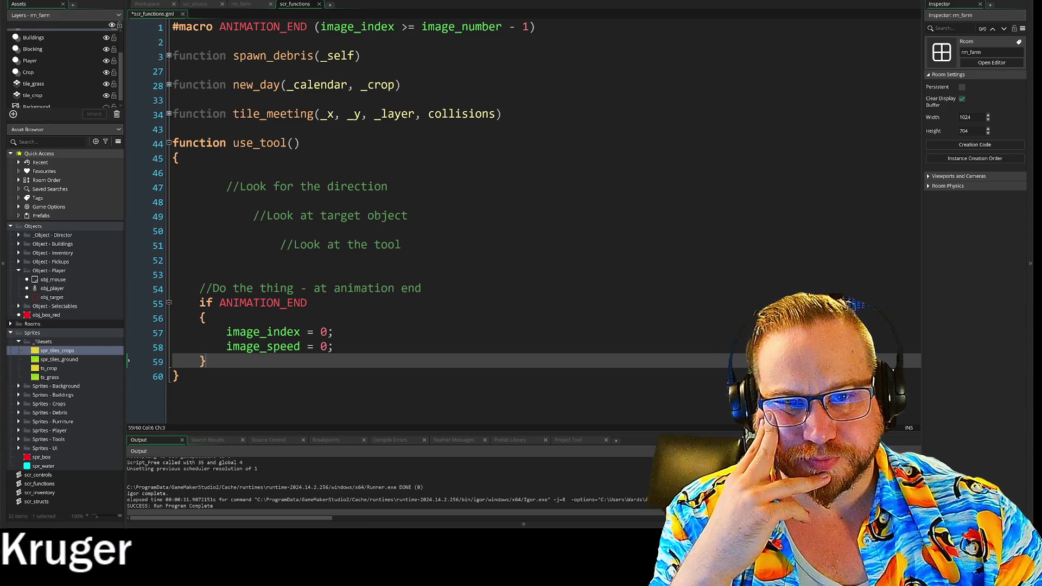
- Return to the workspace showing the obj_player Step code's ACTION.HAMMER case
drag(173, 143, 260, 143)
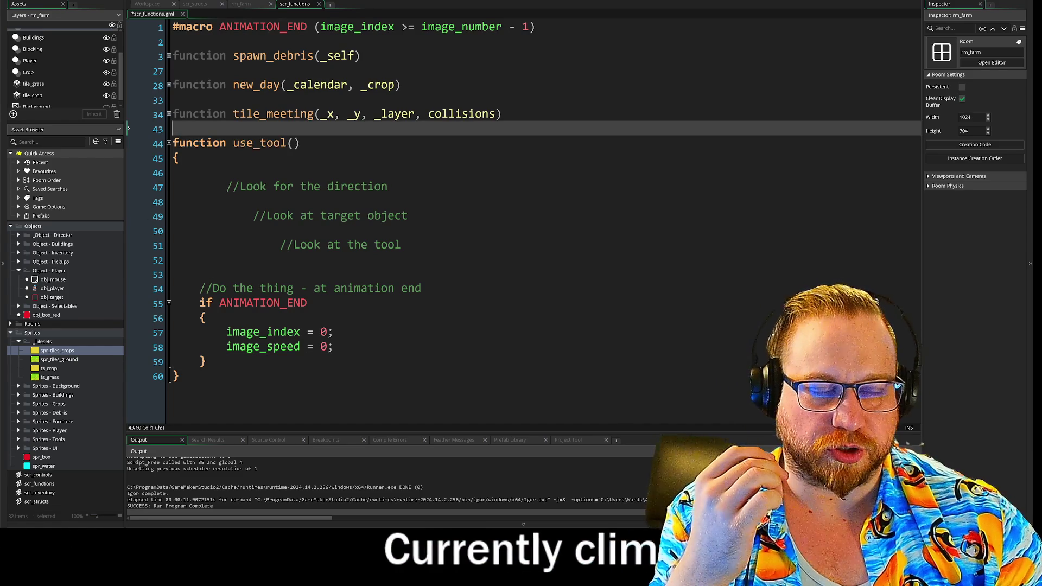
click(199, 172)
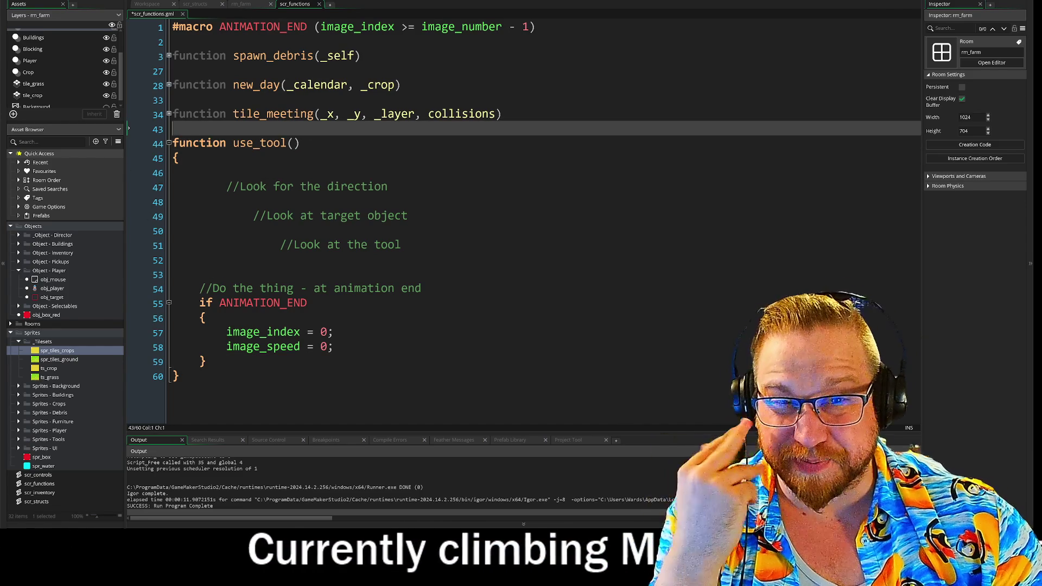
key(ctrl+Tab)
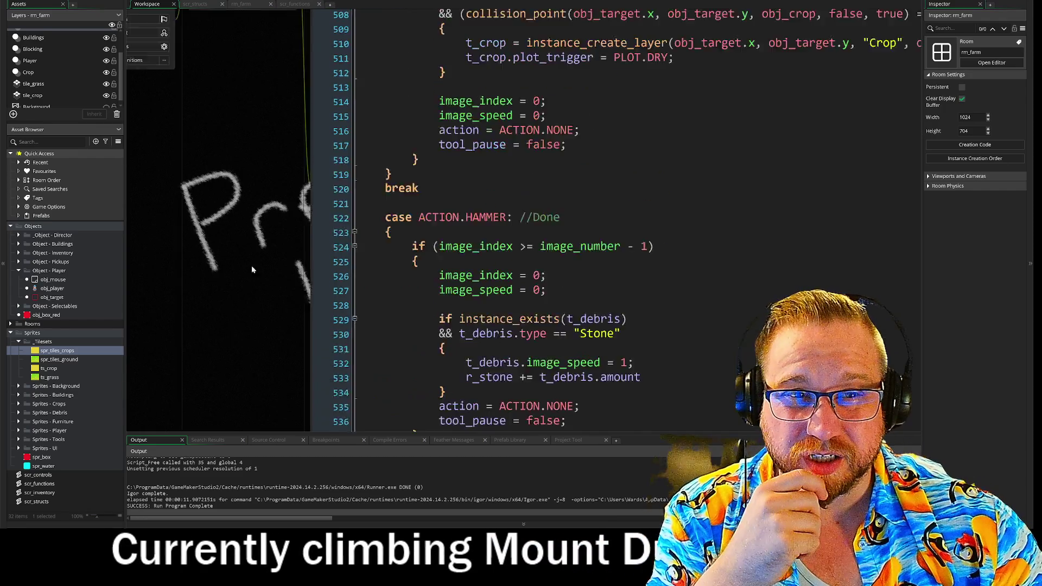
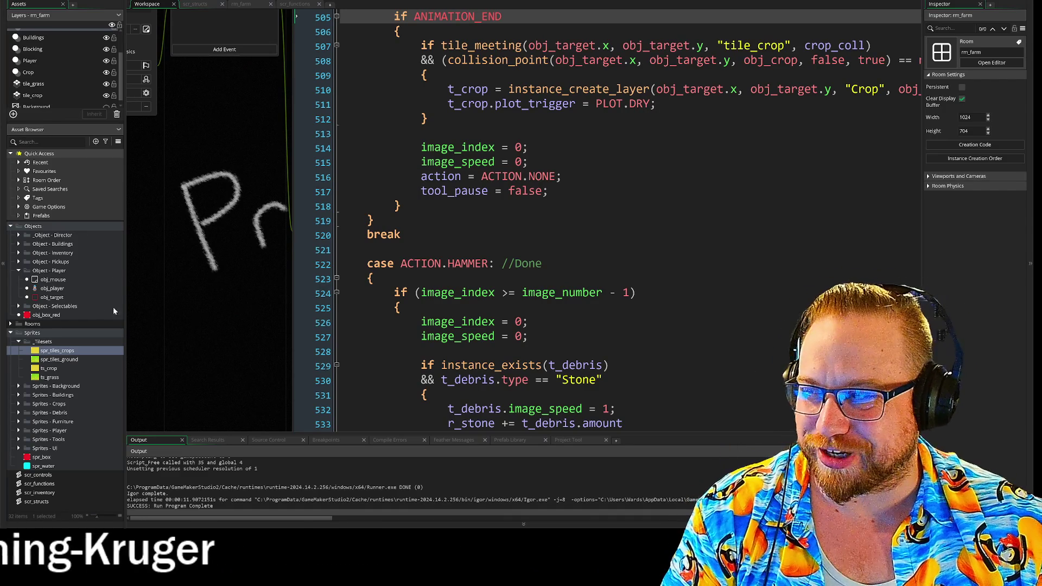
- Pan the workspace and bring up scr_structs.gml showing the turnip, cabbage, carrot and tomato produce structs
mouse_move(225, 168)
mouse_down()
mouse_move(304, 224)
mouse_move(259, 239)
mouse_up()
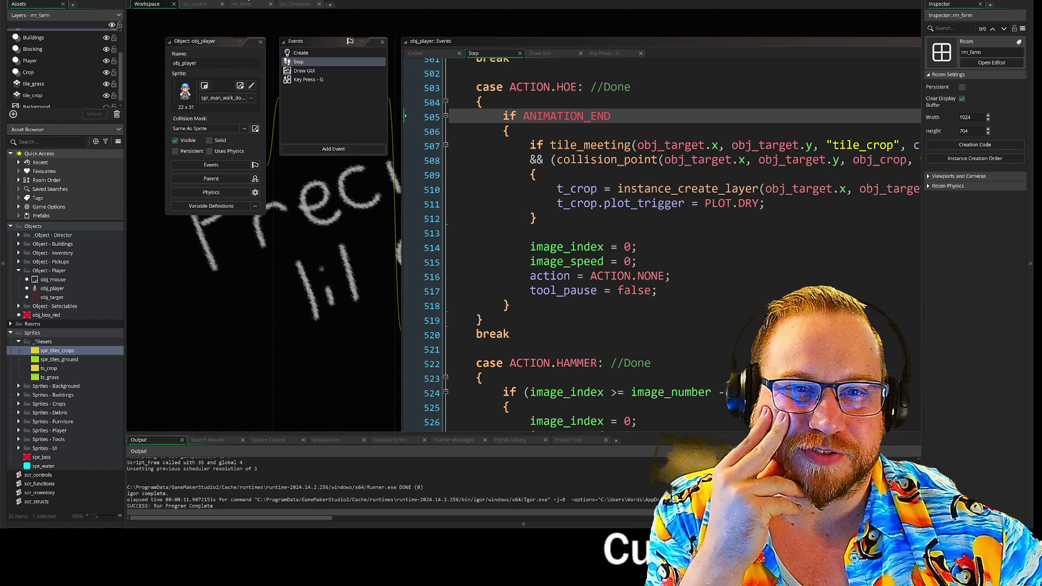
click(195, 5)
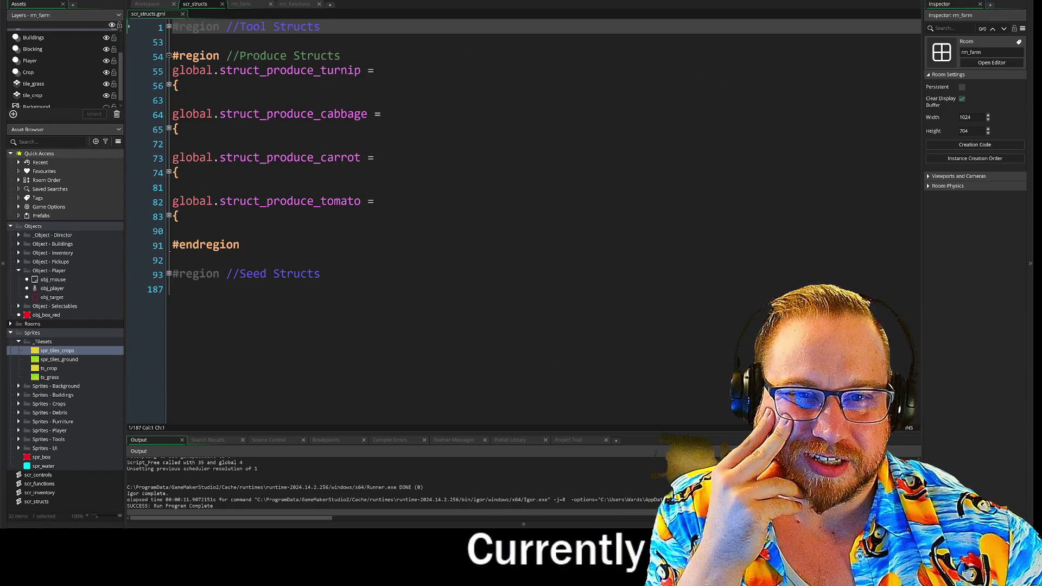
- Expand the Tool Structs region and fold struct_pickup, struct_axe, struct_hammer, struct_hoe and struct_scythe
click(169, 27)
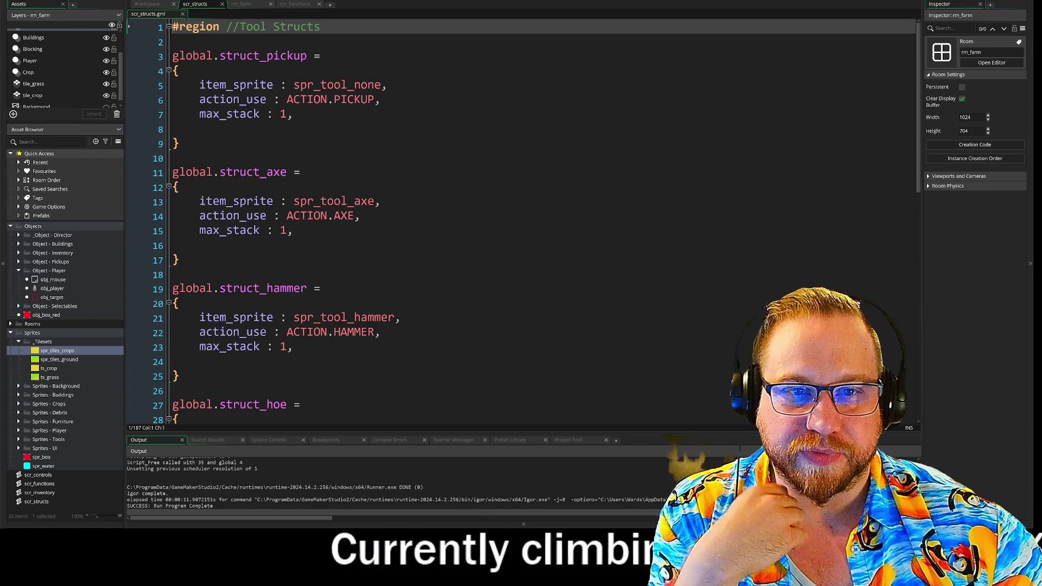
click(168, 70)
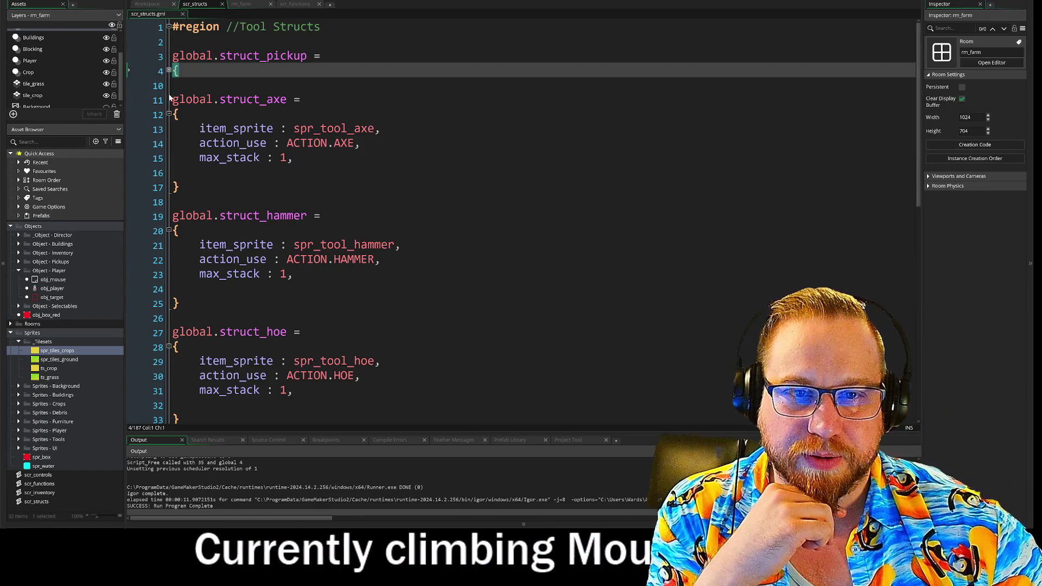
click(169, 114)
click(168, 158)
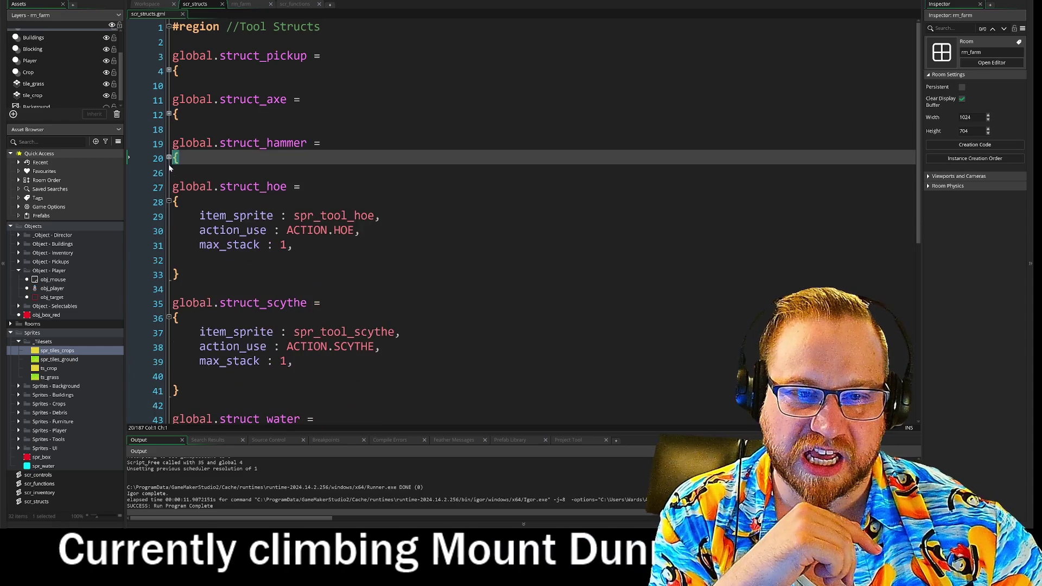
click(169, 202)
click(168, 245)
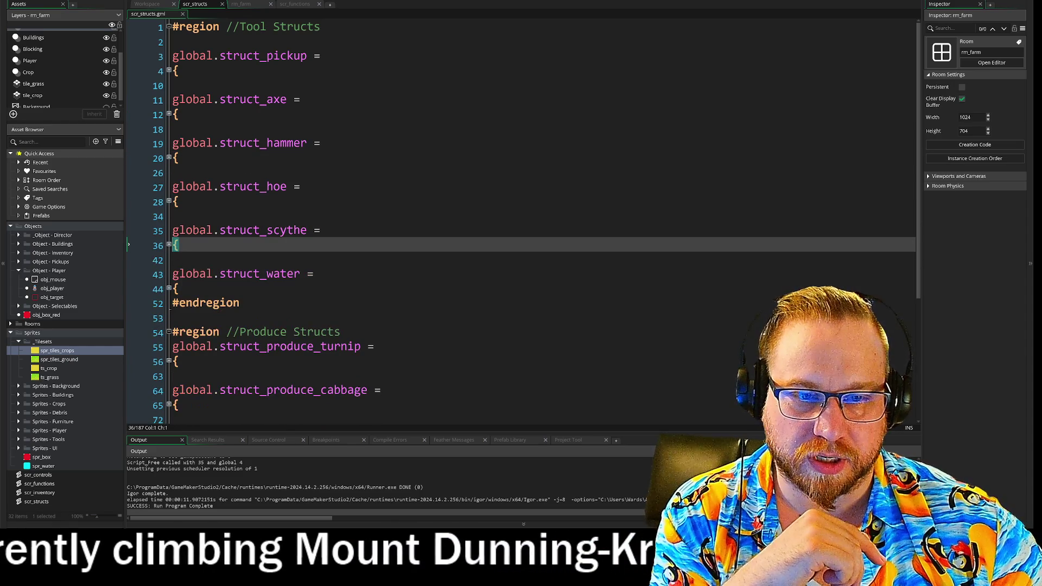
scroll(541, 223, down, 4)
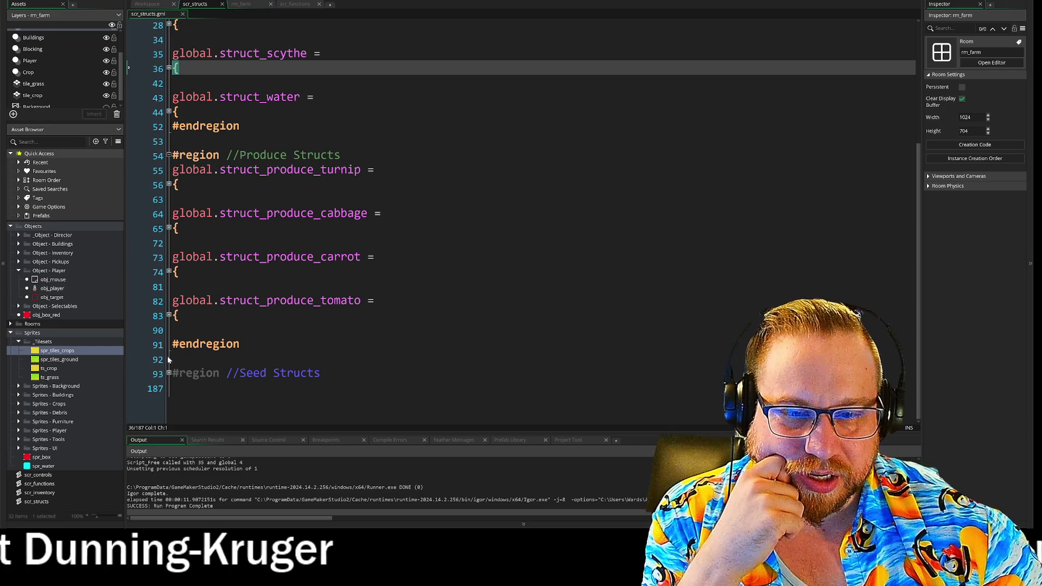
- Expand Seed Structs, check struct_seed_turnip's growth_seed field, then fold that struct again
click(169, 373)
scroll(171, 271, down, 4)
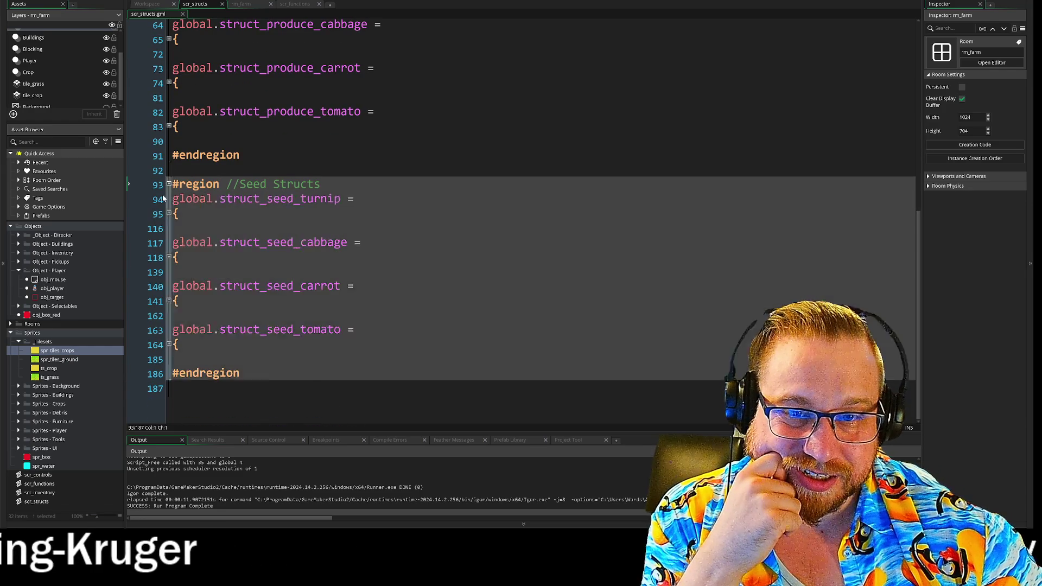
click(169, 214)
scroll(170, 216, down, 3)
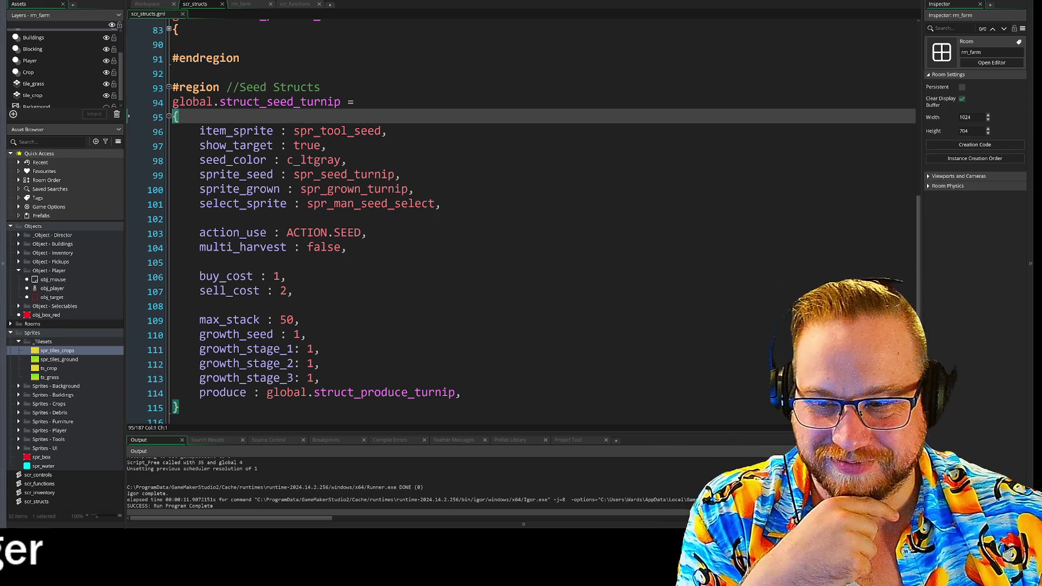
click(308, 335)
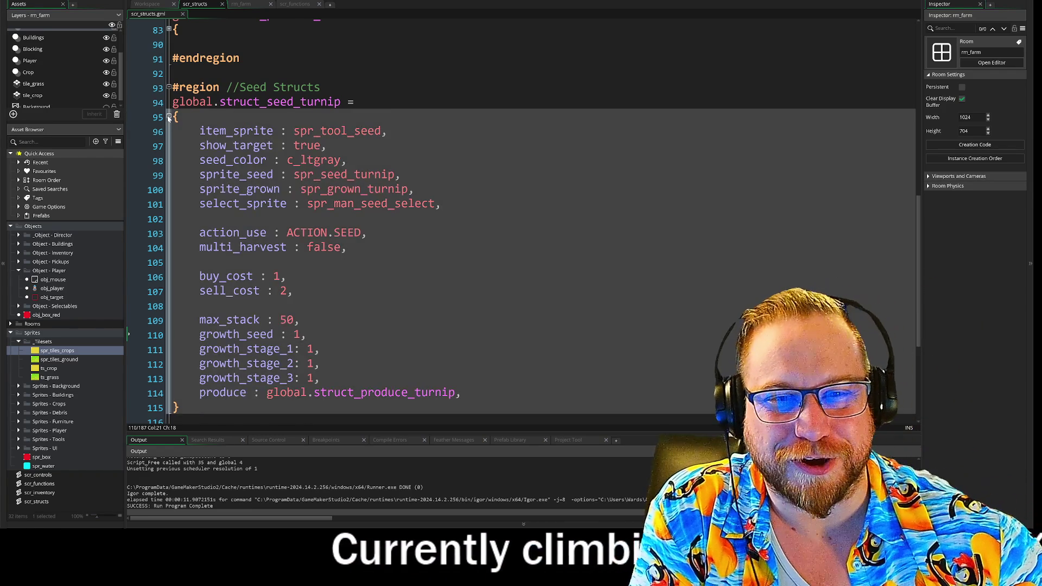
click(169, 118)
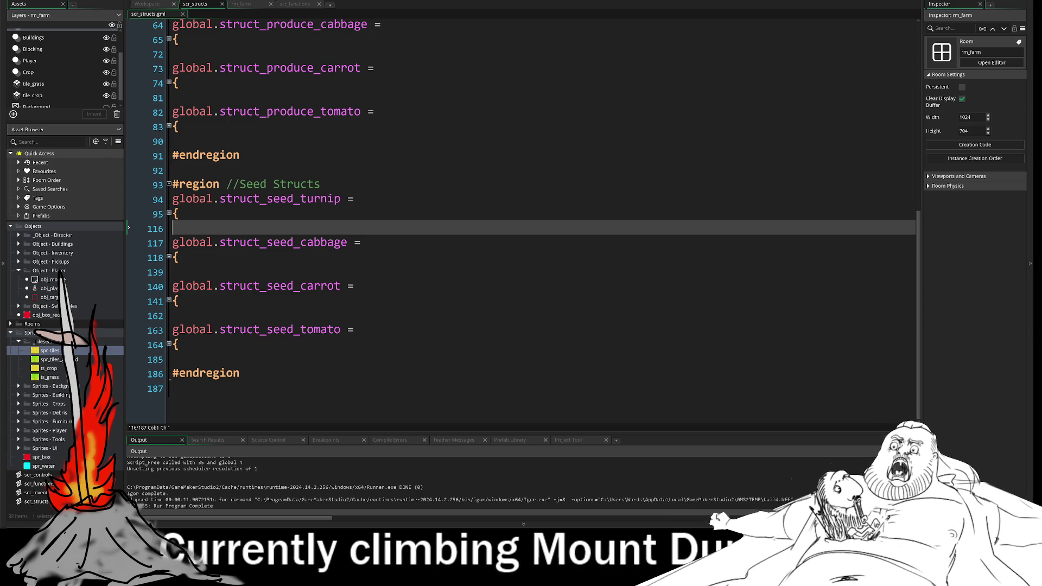
scroll(521, 217, up, 5)
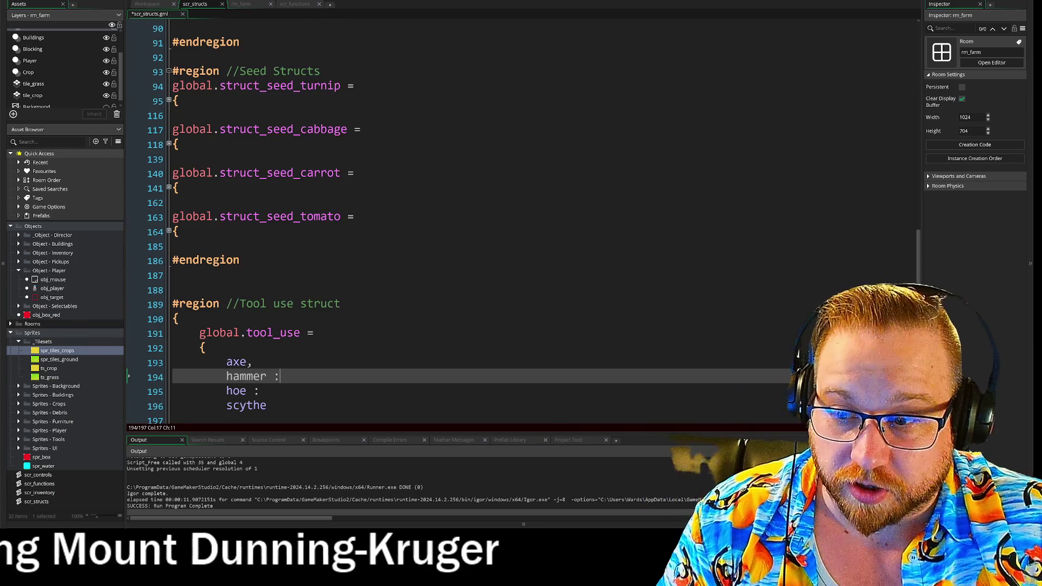
- Make axe a key with a colon, add a colon after scythe, and close tool_use with a brace
click(252, 362)
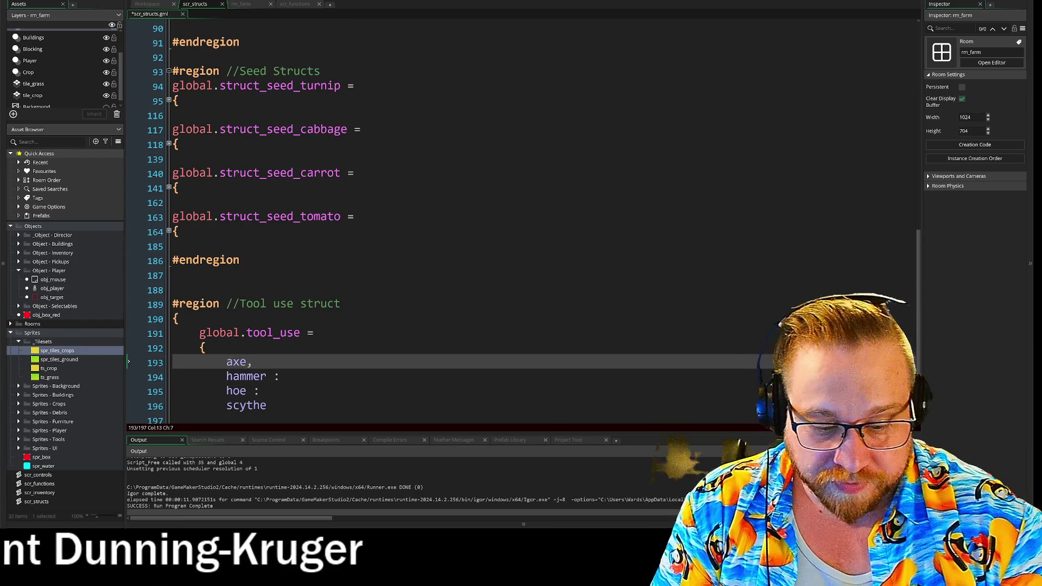
key(BackSpace)
text(:)
click(267, 406)
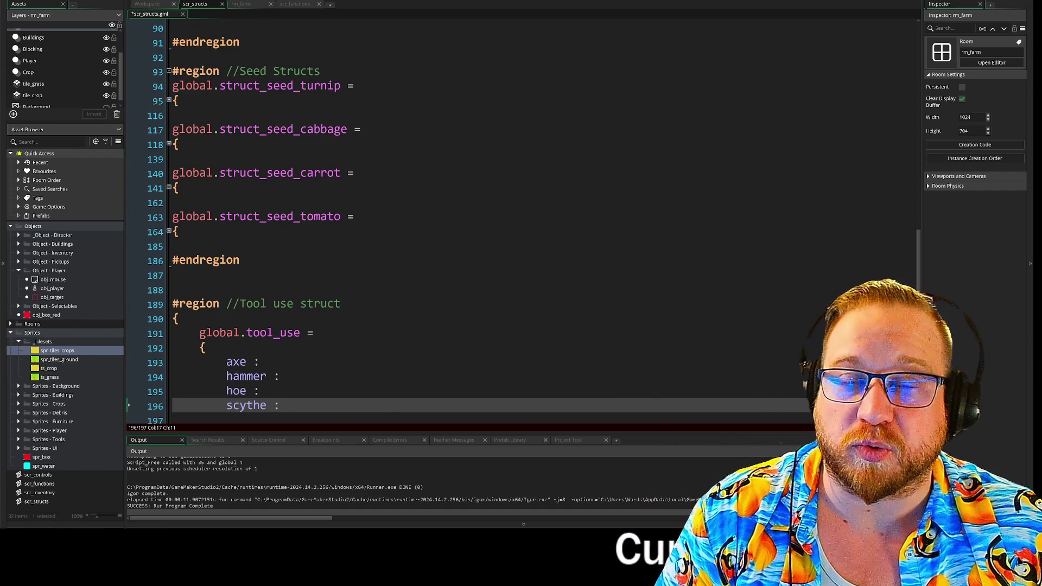
scroll(521, 222, down, 1)
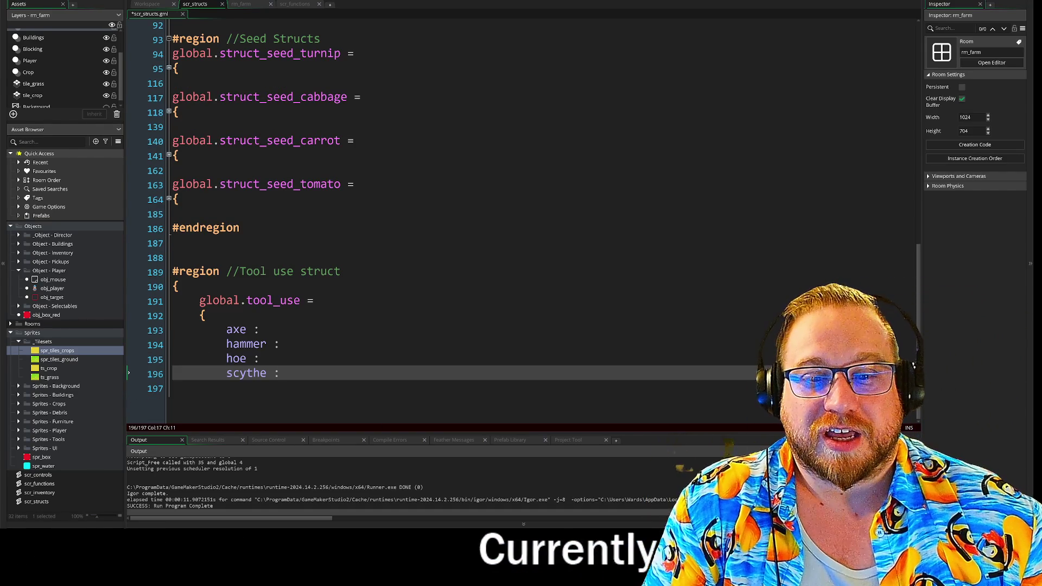
key(Return)
key(Return)
key(Return)
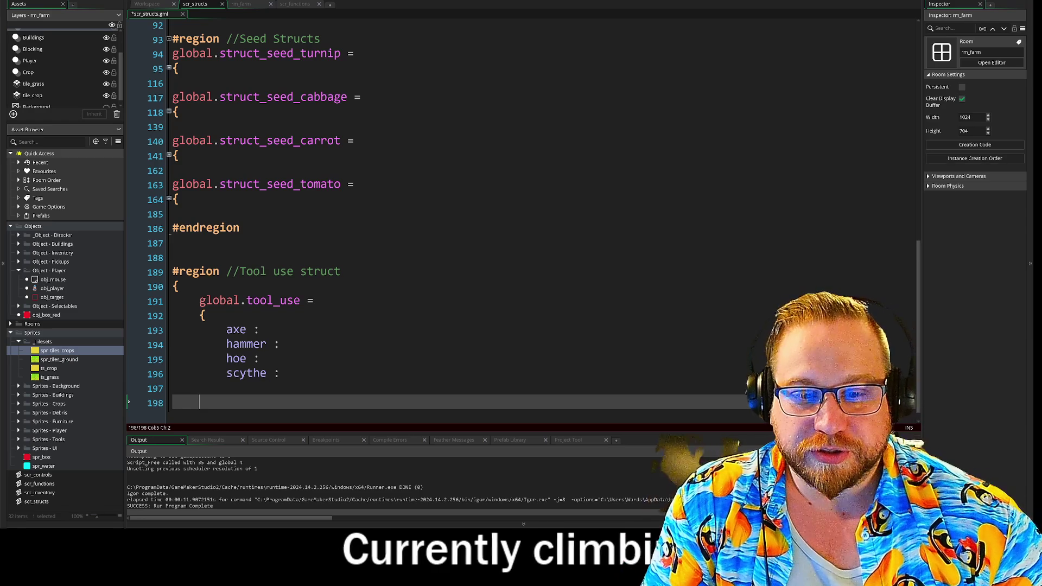
click(200, 344)
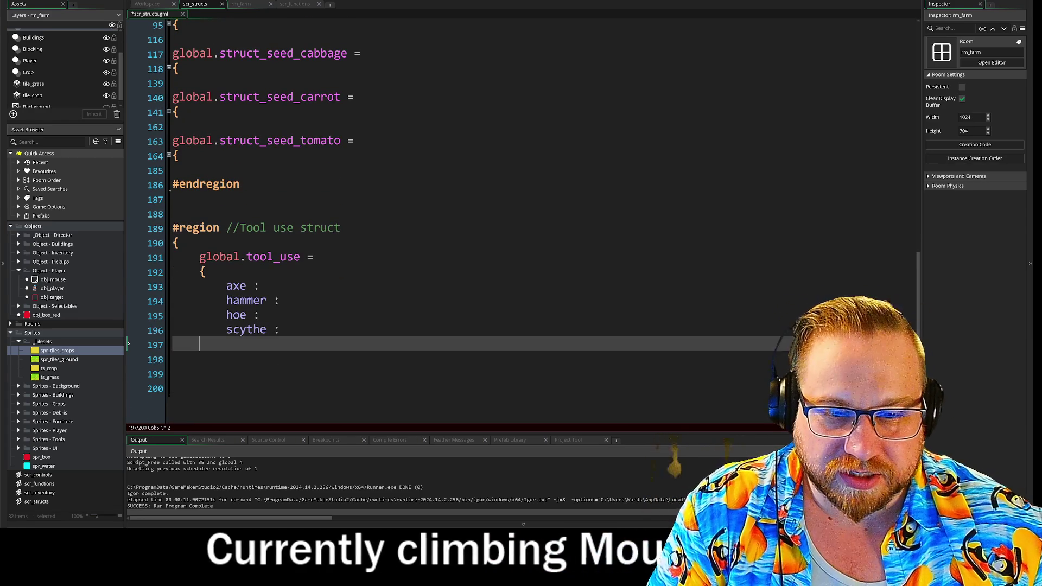
text(})
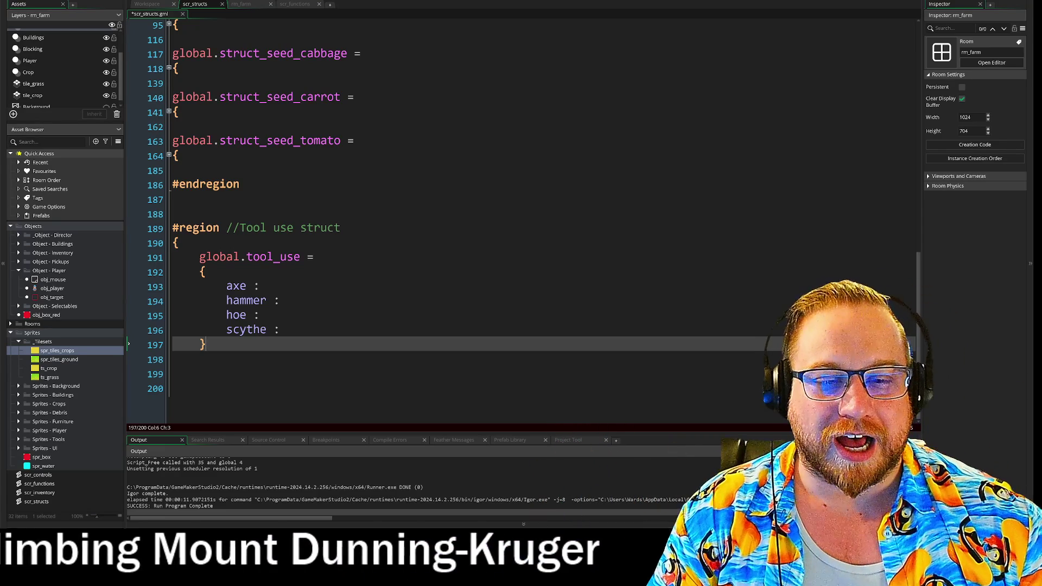
- Check the axe, hammer, hoe and scythe entries, then start typing axe's value
click(263, 286)
click(287, 301)
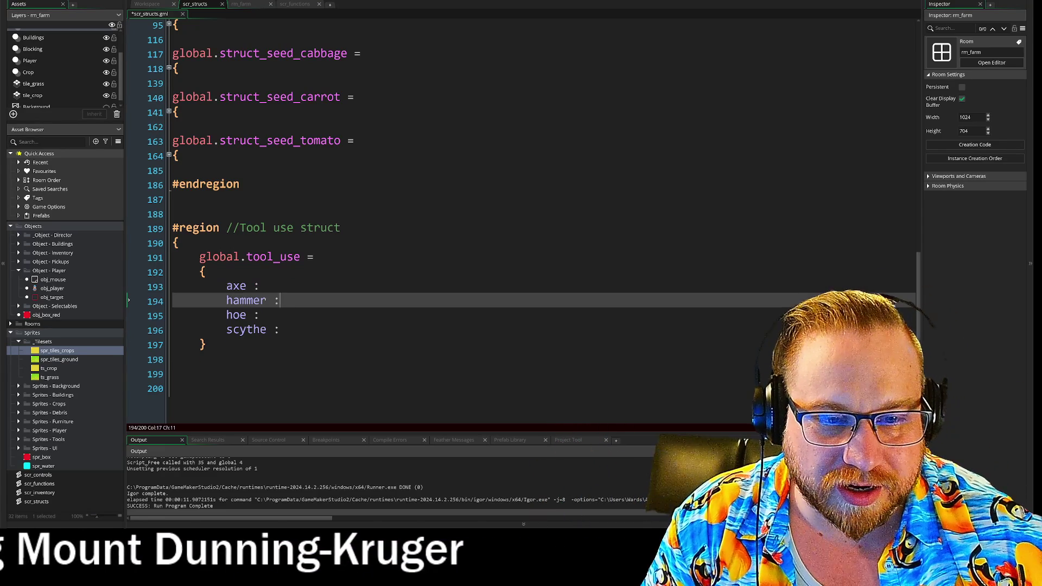
click(260, 316)
click(280, 330)
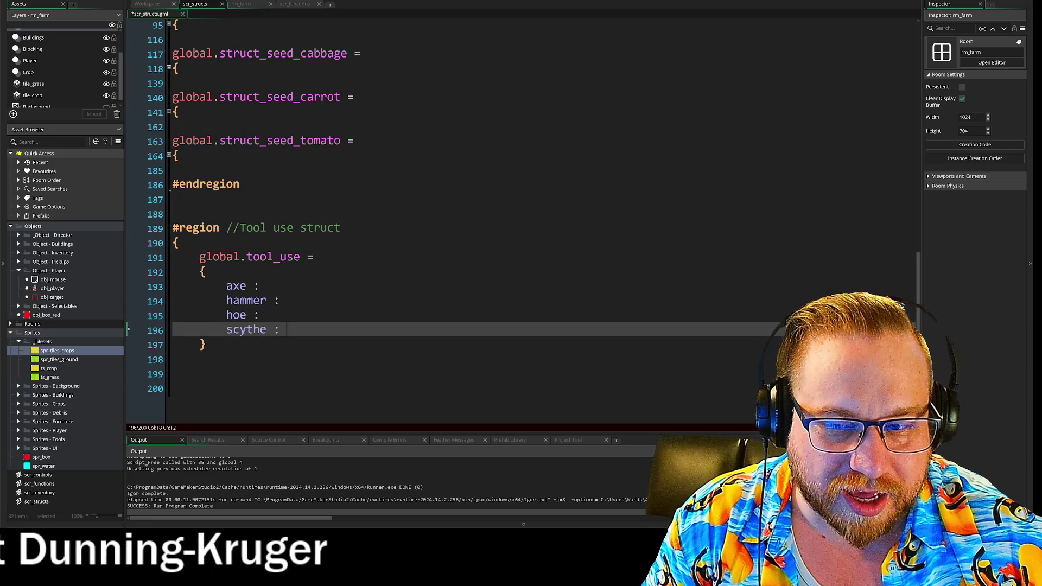
click(267, 286)
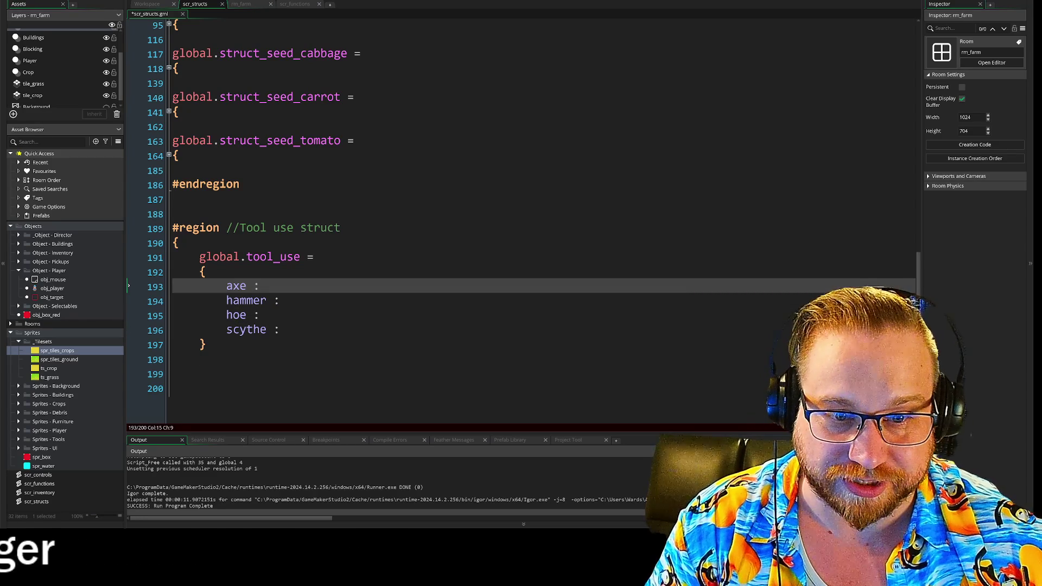
text(axe)
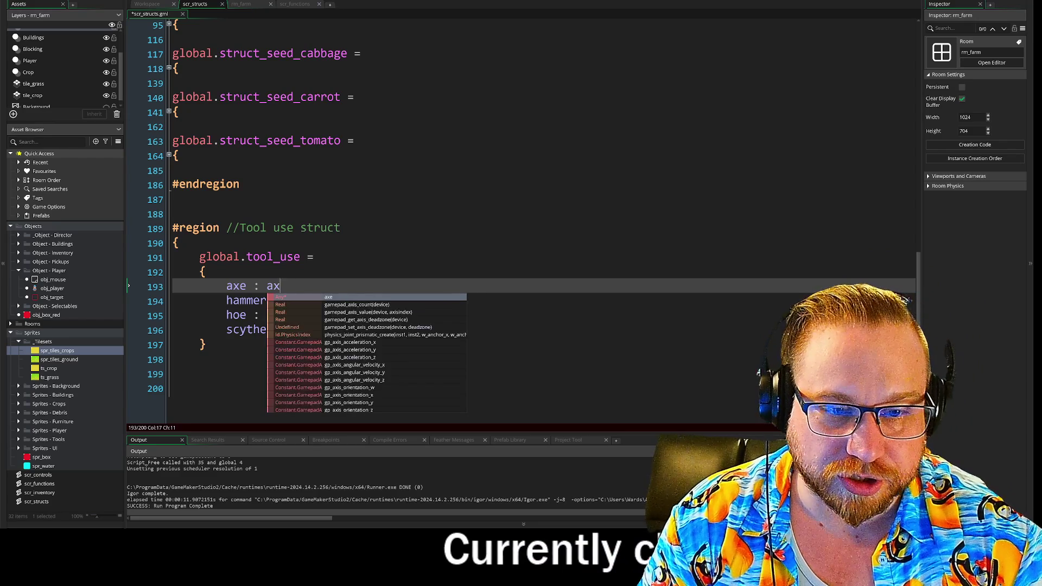
- Set axe to global.struct_axe using the autocomplete list, then unfold struct_seed_tomato
key(BackSpace)
key(BackSpace)
key(BackSpace)
text(g)
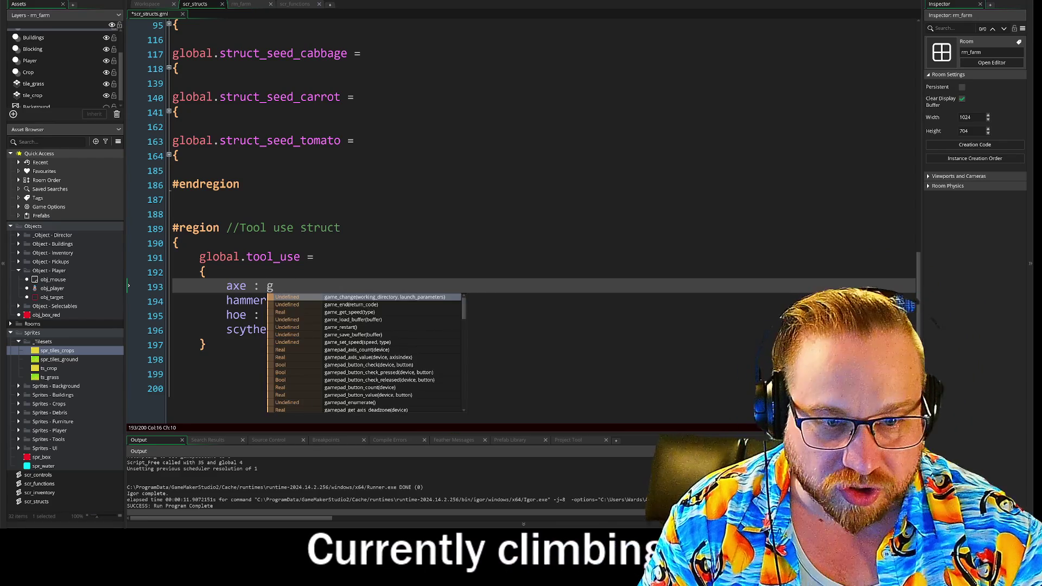
text(lb)
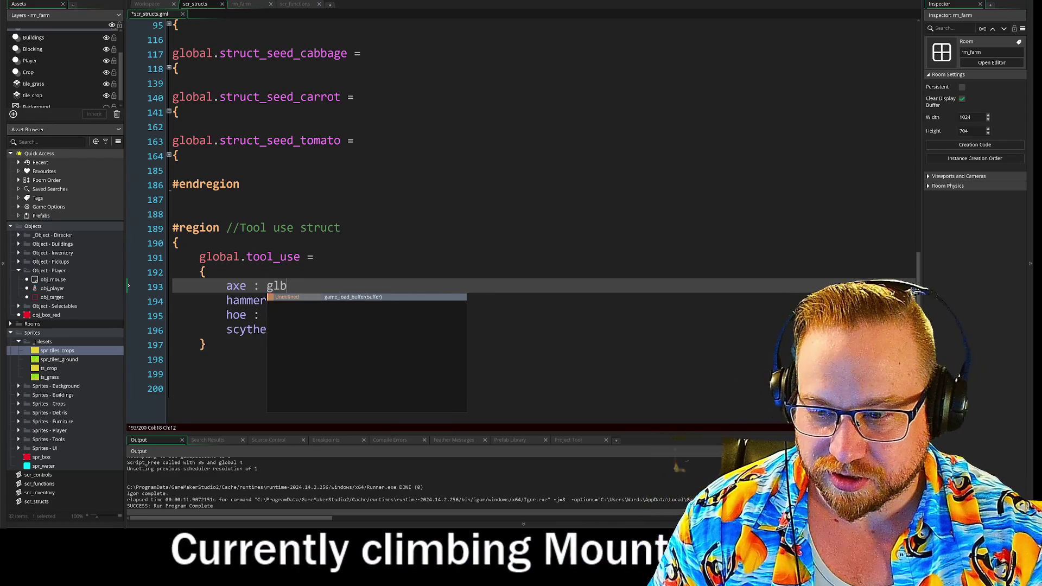
key(BackSpace)
text(o)
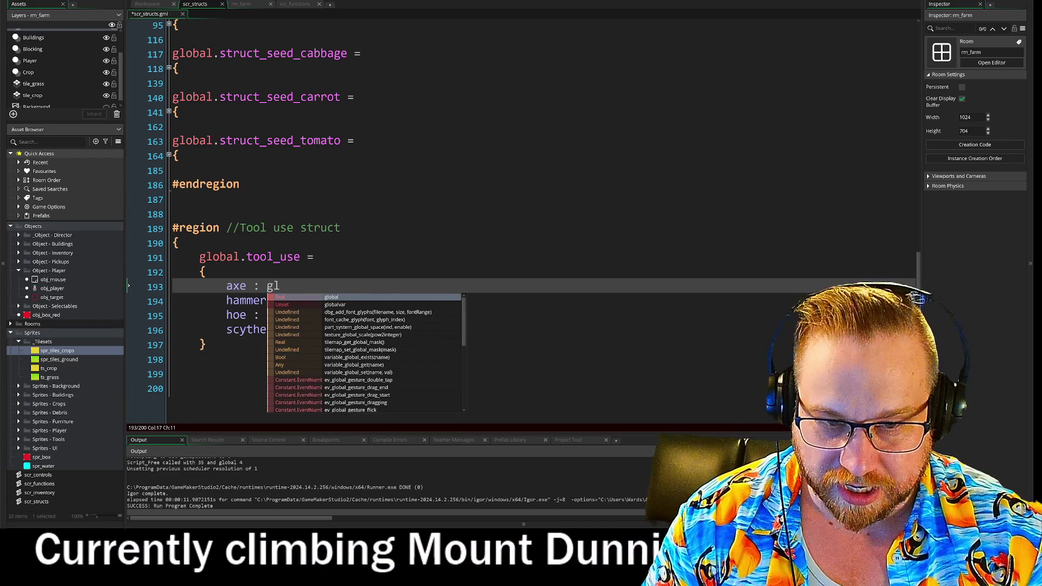
text(b)
key(Return)
text(.)
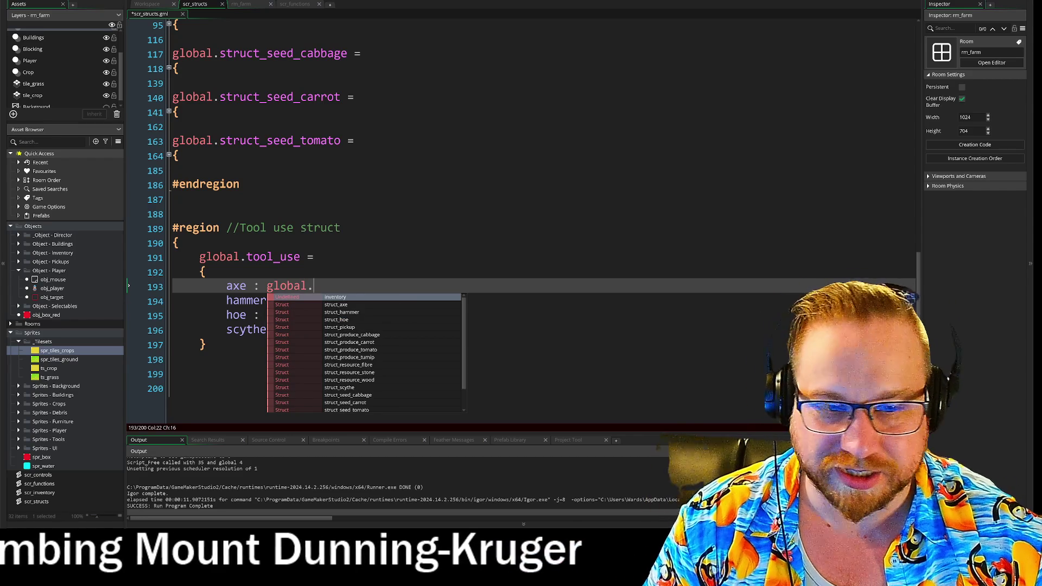
key(Down)
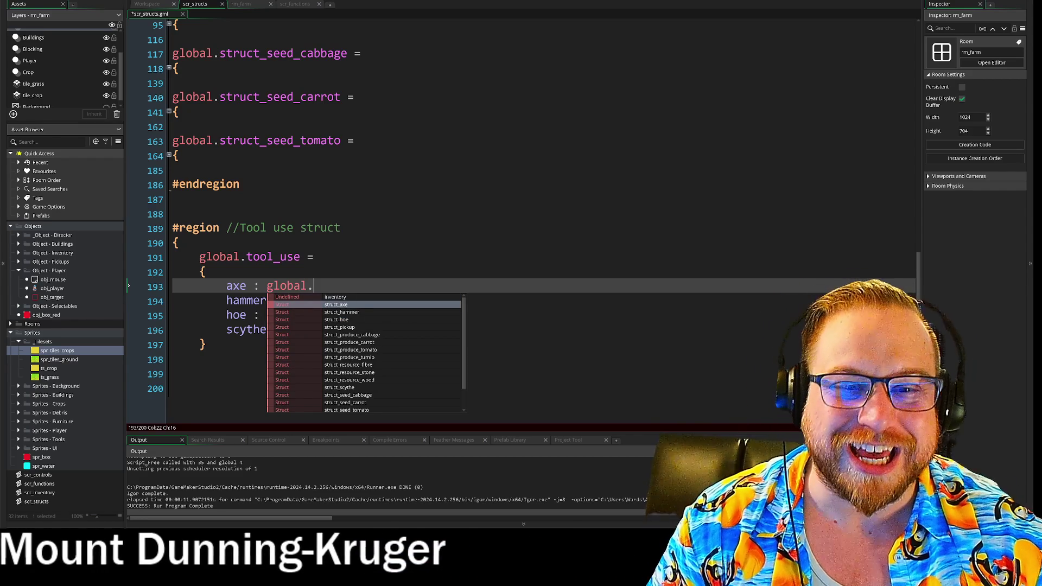
key(Return)
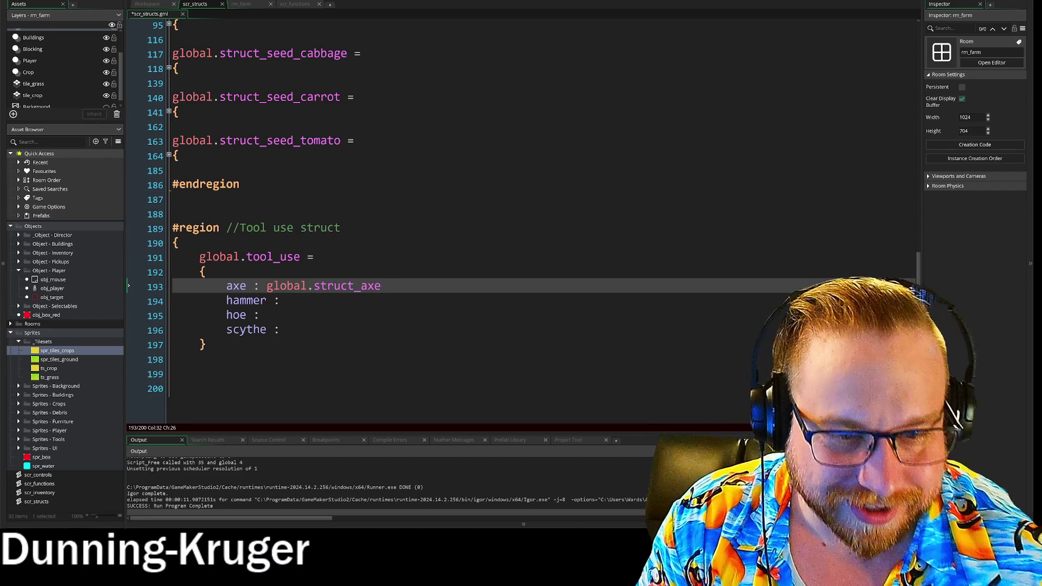
click(169, 156)
scroll(170, 155, down, 1)
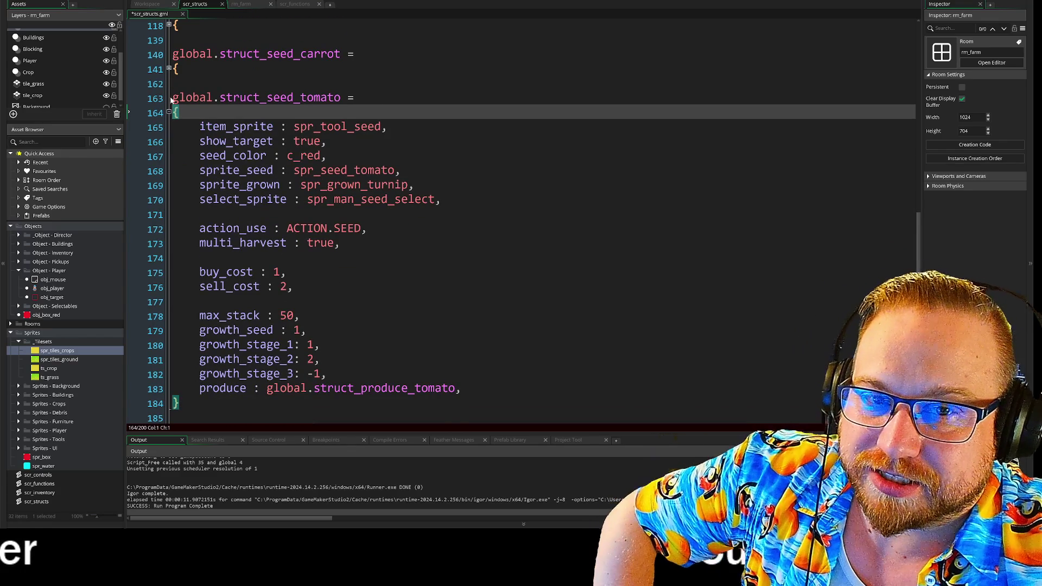
drag(171, 98, 253, 97)
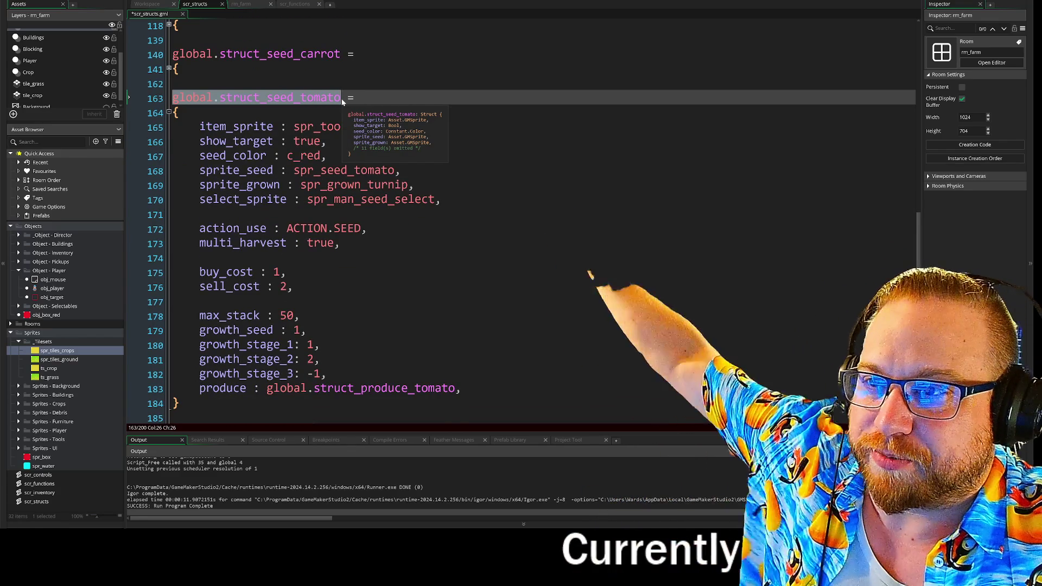
scroll(342, 102, up, 1)
scroll(342, 102, up, 2)
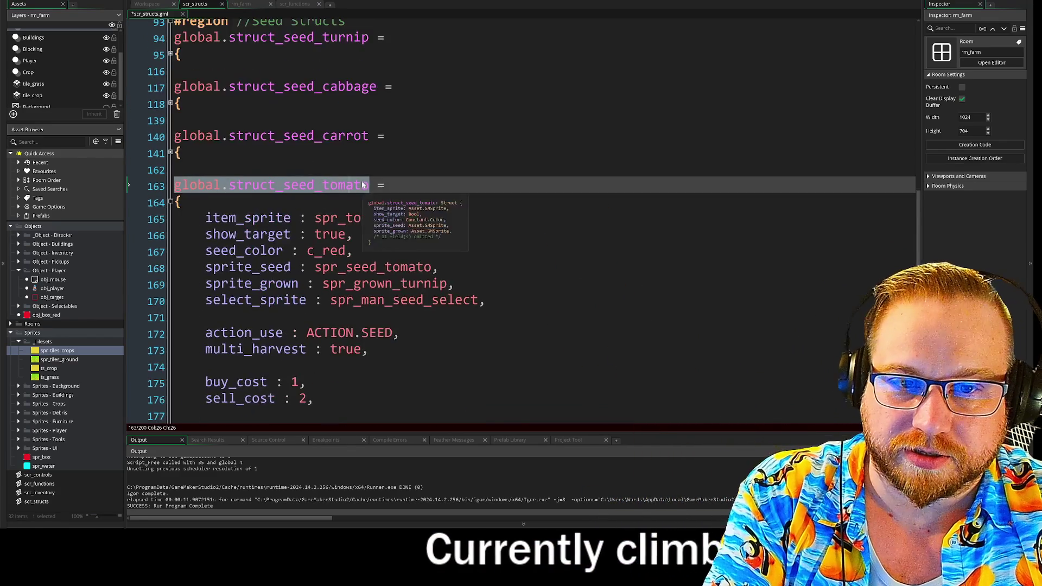
scroll(342, 102, down, 3)
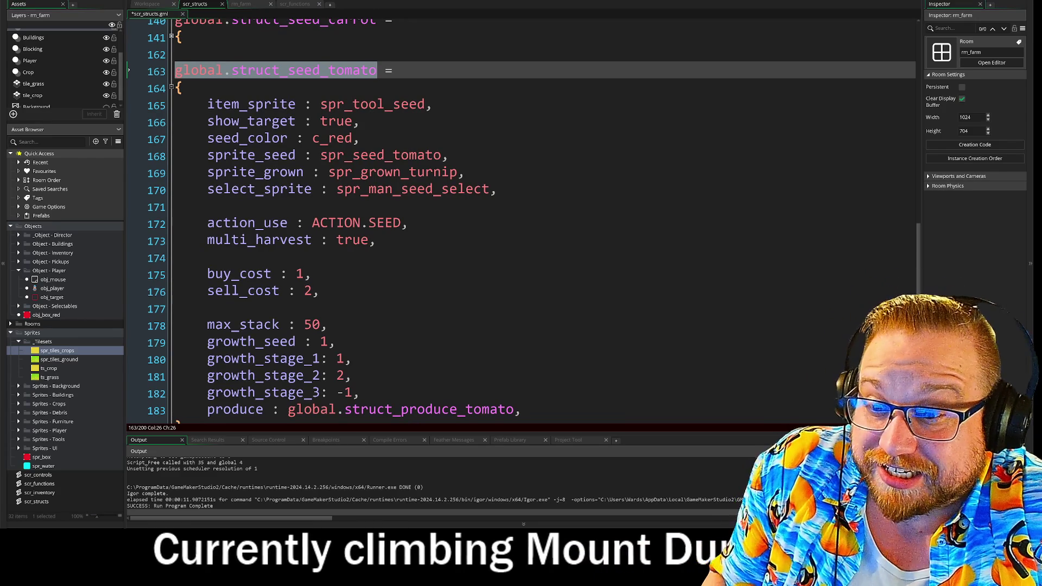
scroll(521, 221, up, 1)
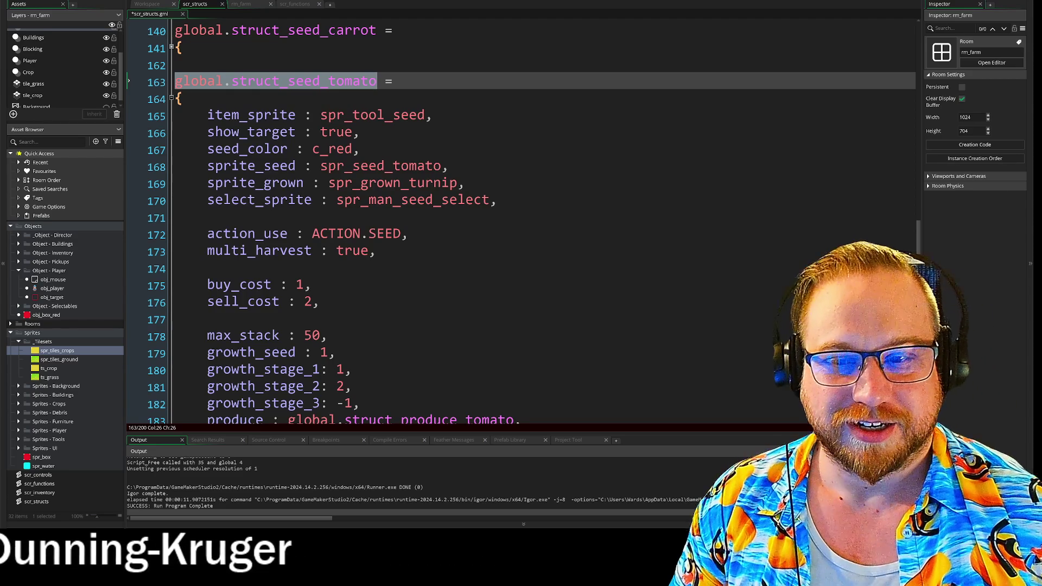
scroll(521, 217, down, 1)
mouse_move(466, 180)
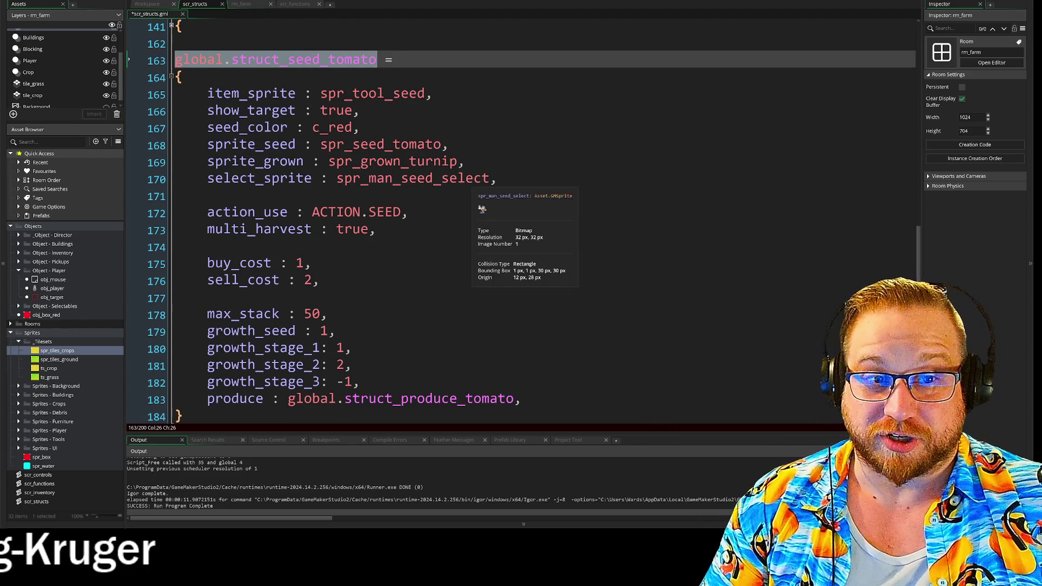
click(449, 144)
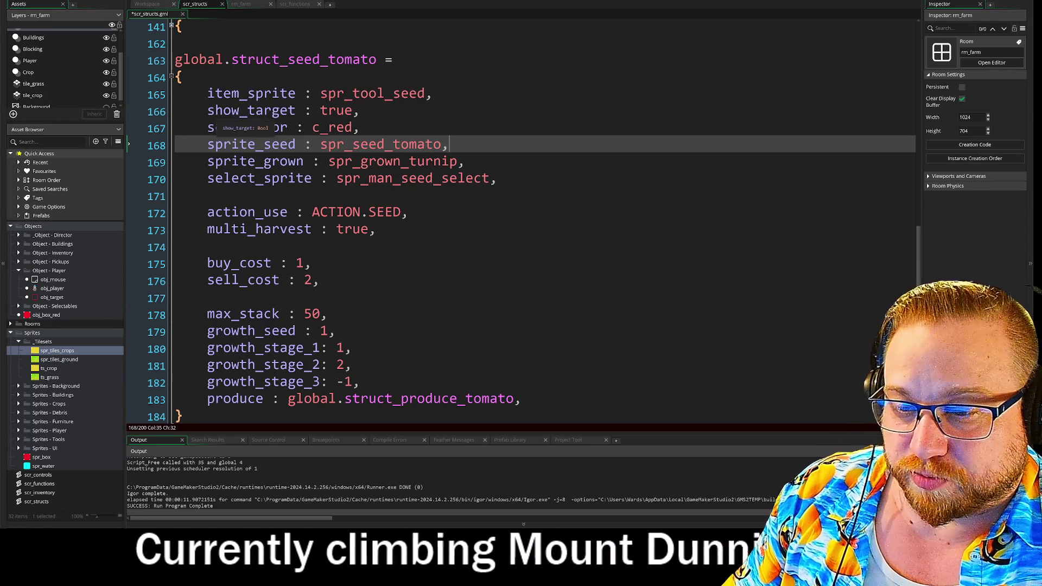
scroll(244, 120, down, 1)
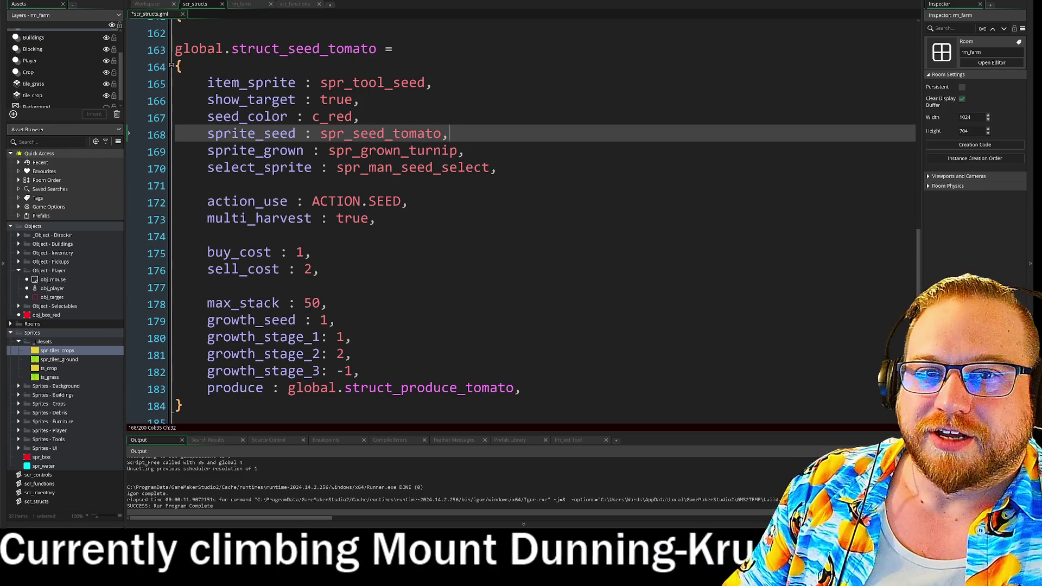
mouse_move(175, 49)
mouse_down()
mouse_move(389, 44)
mouse_move(183, 63)
mouse_move(207, 82)
mouse_move(358, 117)
mouse_move(360, 372)
mouse_up()
click(380, 48)
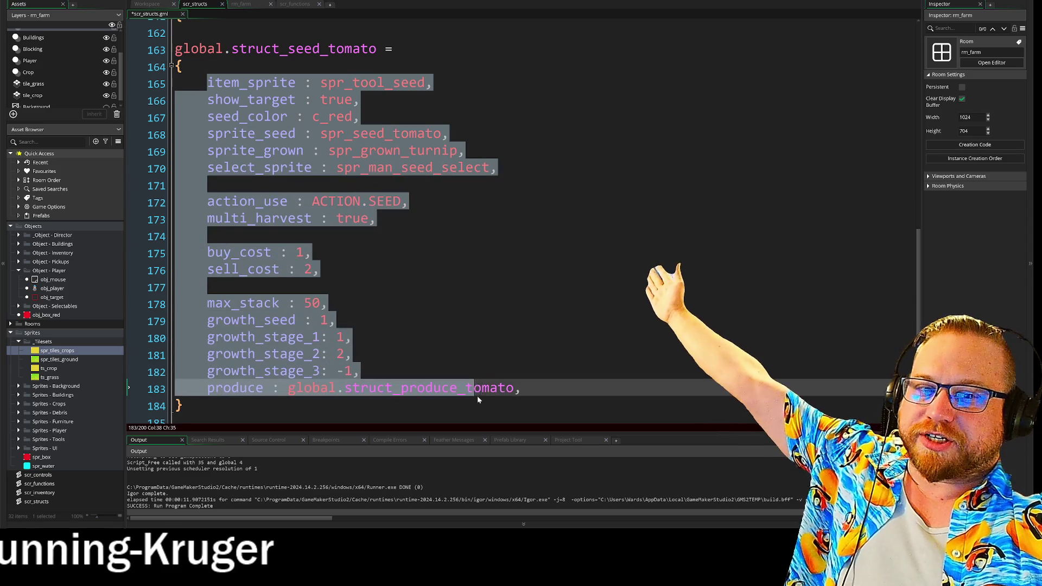
key(Up)
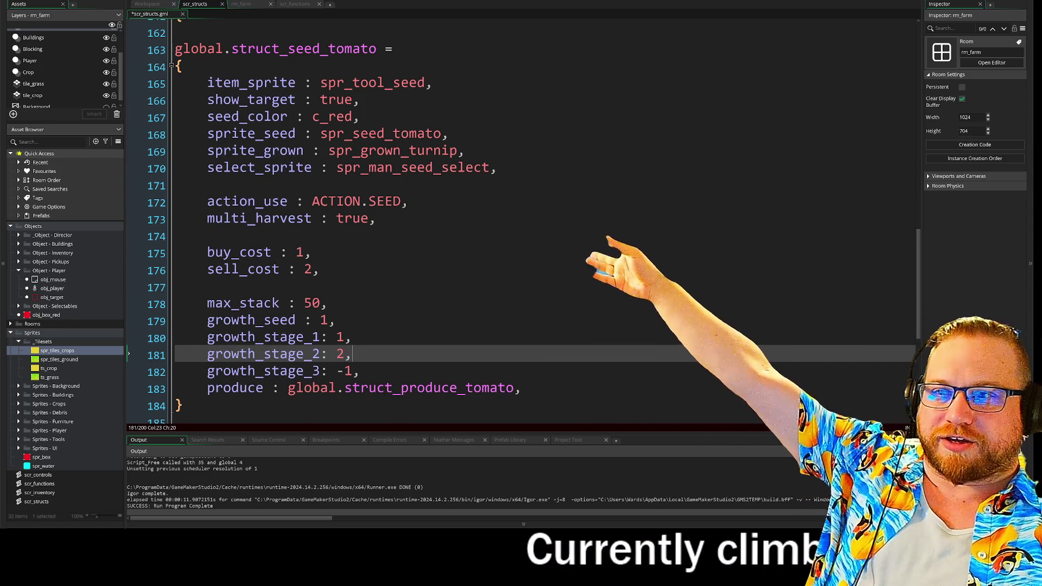
scroll(535, 221, up, 4)
click(171, 176)
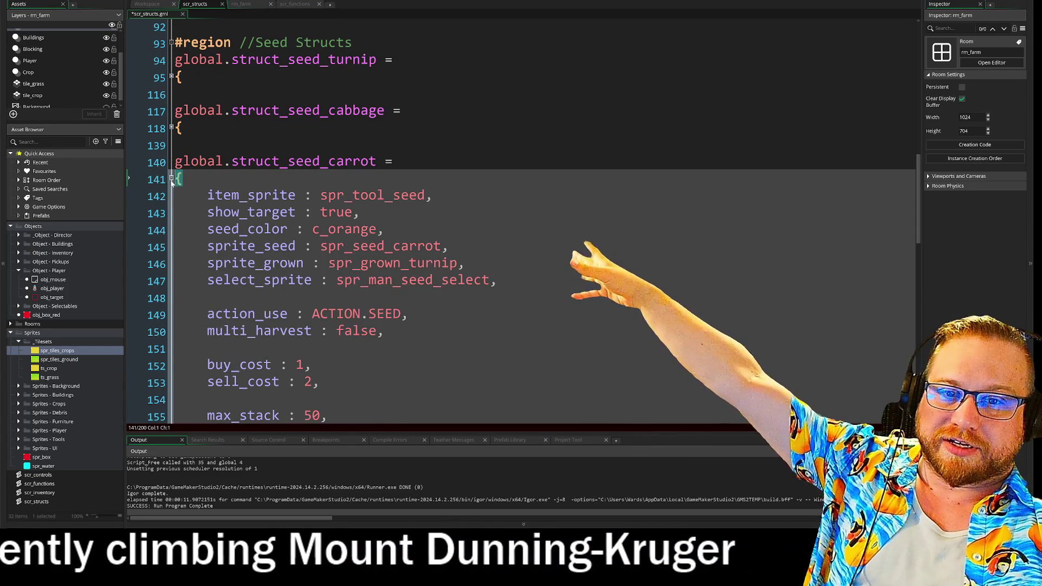
click(172, 178)
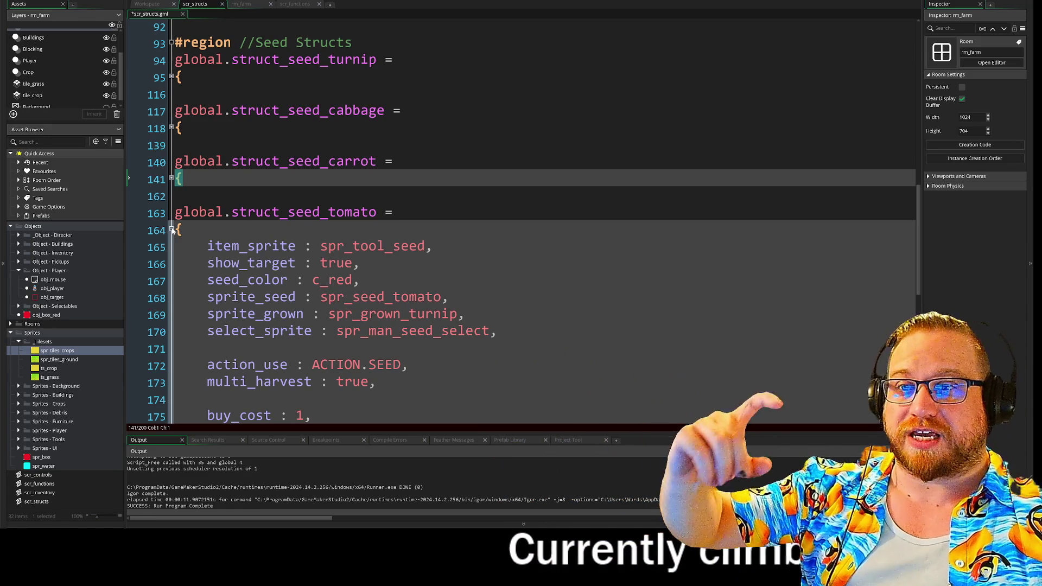
- Fold struct_seed_tomato and inspect global.tool_use and its axe entry
click(171, 230)
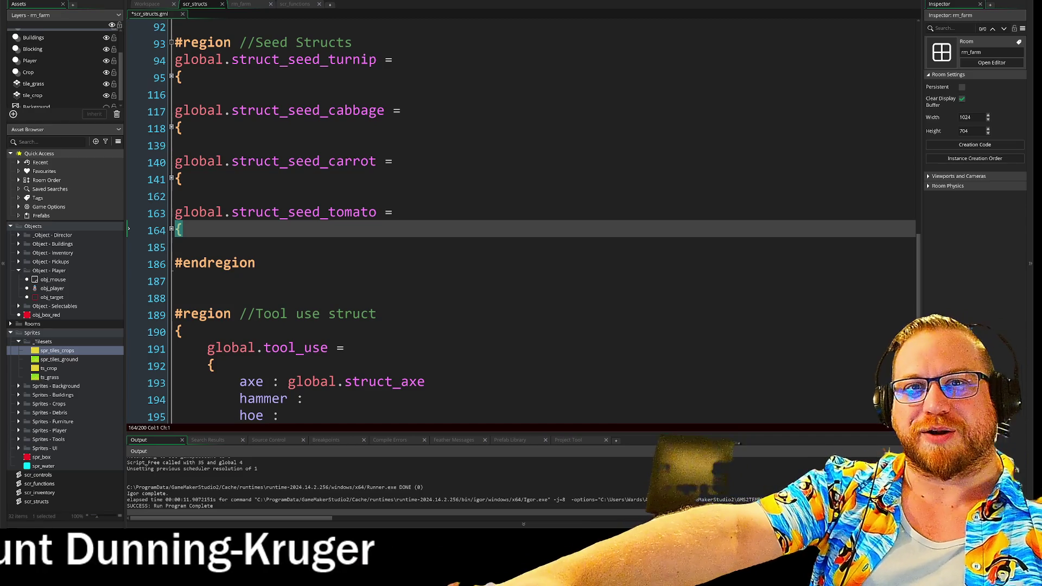
scroll(543, 217, down, 3)
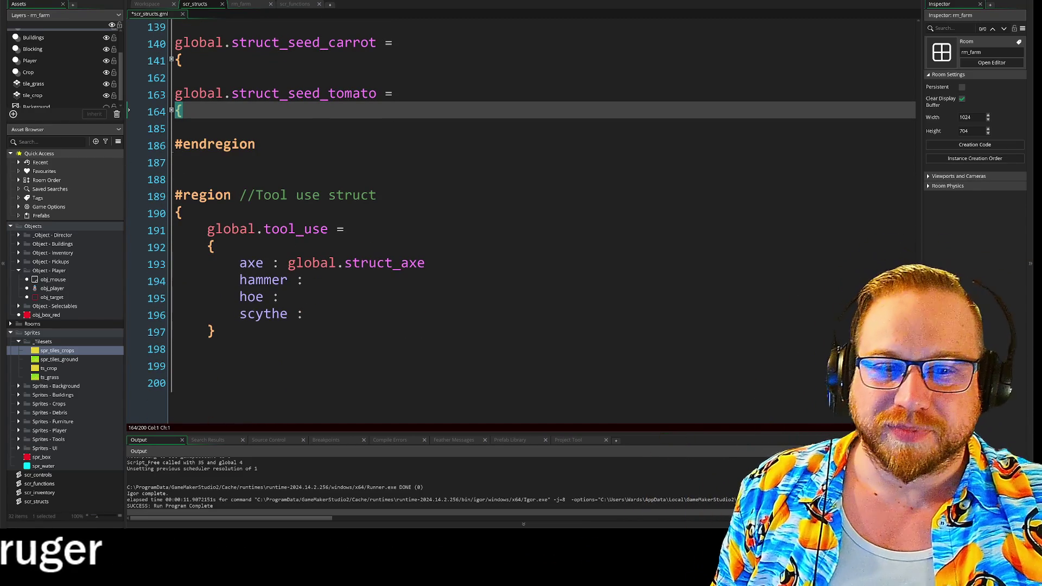
drag(264, 229, 306, 230)
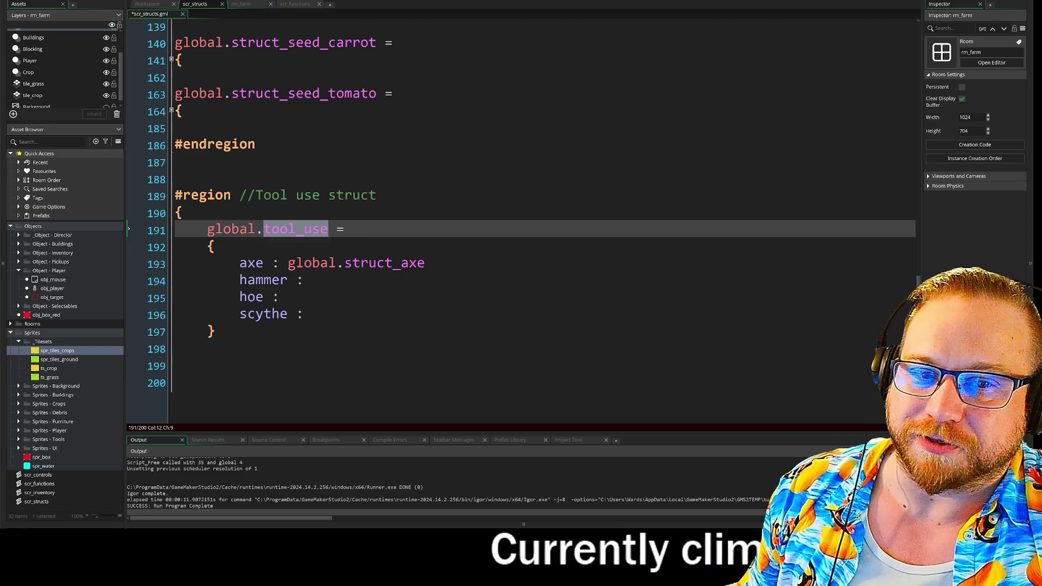
key(Up)
drag(240, 264, 255, 263)
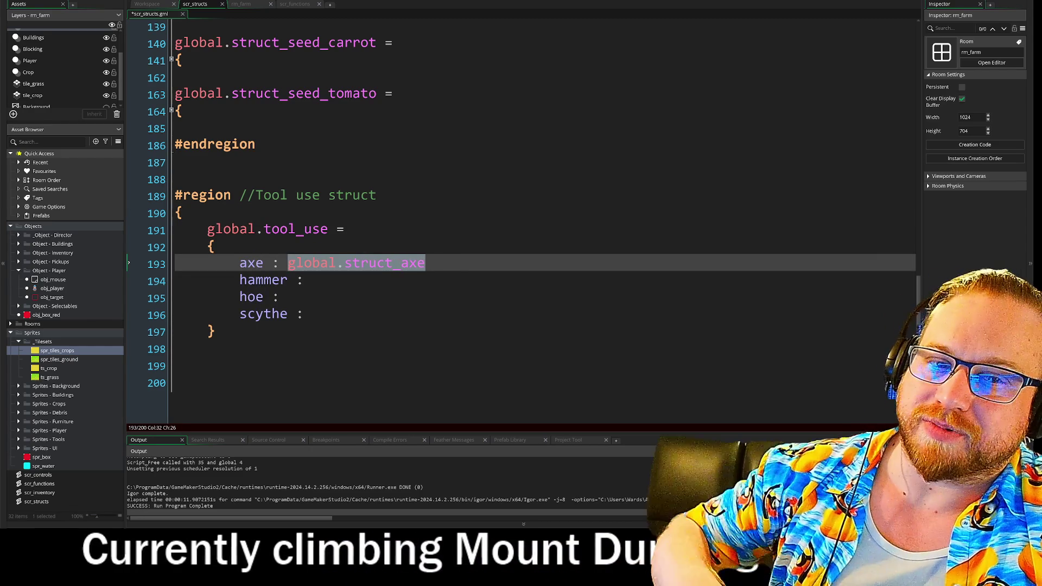
drag(207, 230, 330, 231)
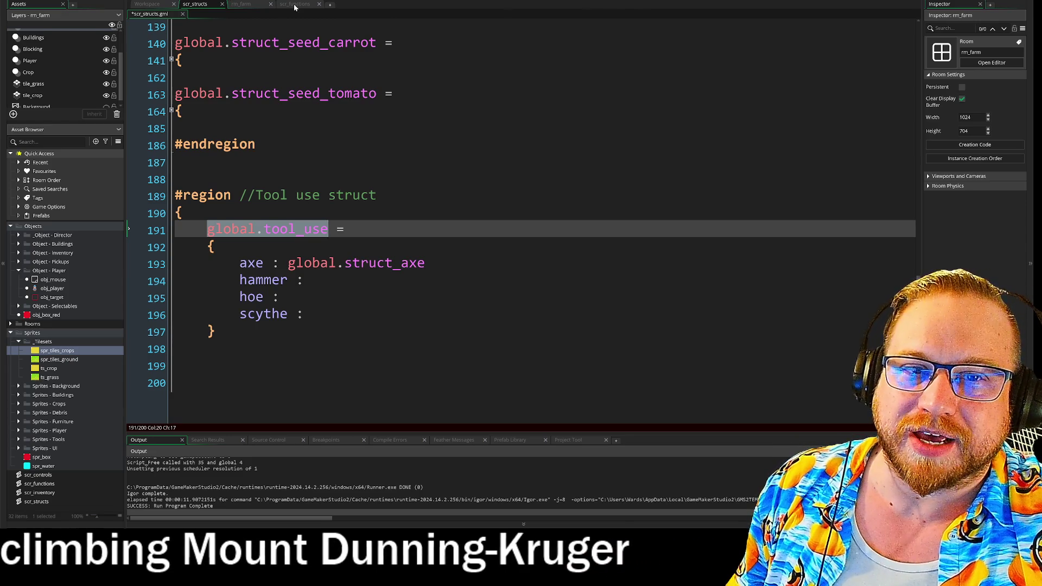
- Review the use_tool() declaration in scr_functions
click(280, 5)
key(Down)
key(End)
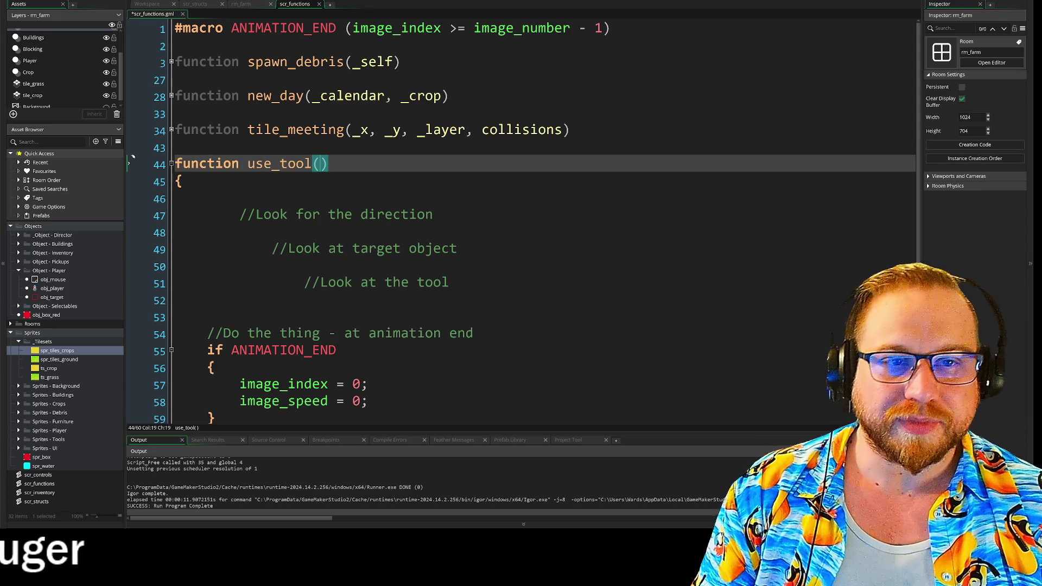
- Scroll obj_player's Step event to the ACTION.SEED case and its image_index reset line
click(197, 6)
click(154, 8)
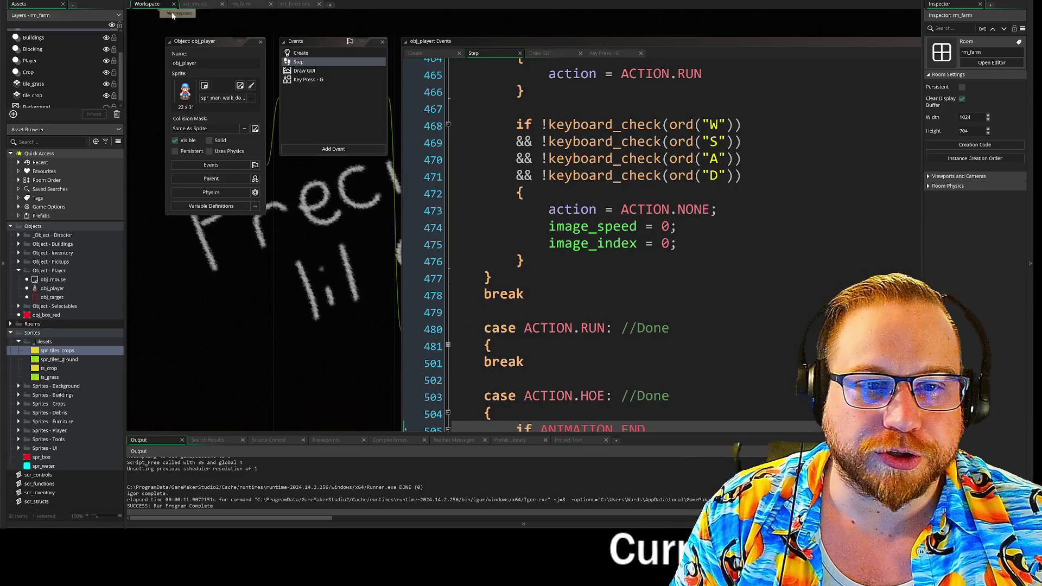
drag(367, 269, 190, 92)
scroll(249, 217, down, 10)
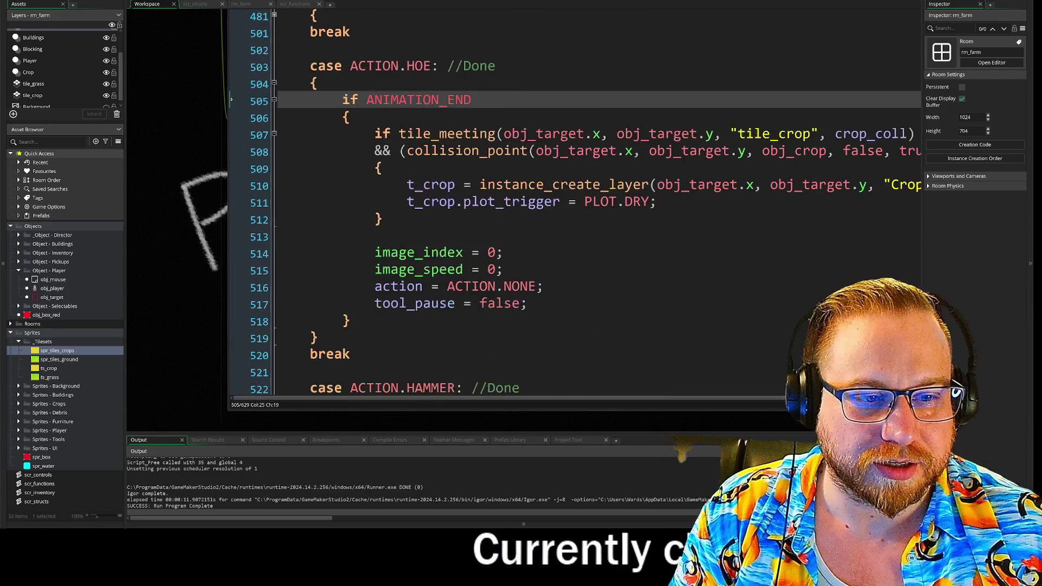
scroll(543, 206, down, 6)
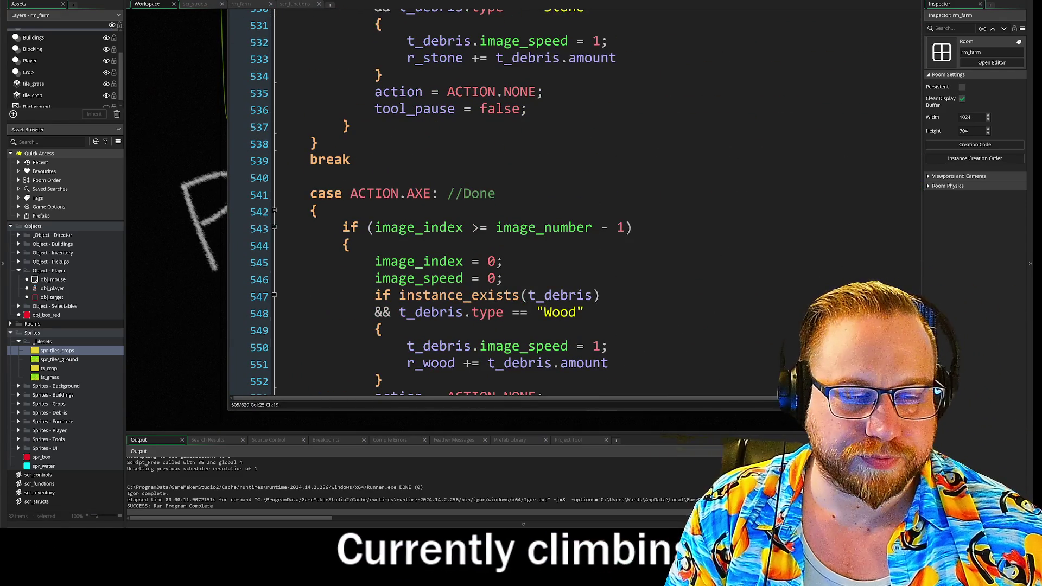
scroll(521, 206, down, 10)
scroll(521, 207, down, 12)
click(495, 228)
scroll(521, 217, up, 3)
scroll(521, 217, up, 9)
scroll(521, 217, down, 9)
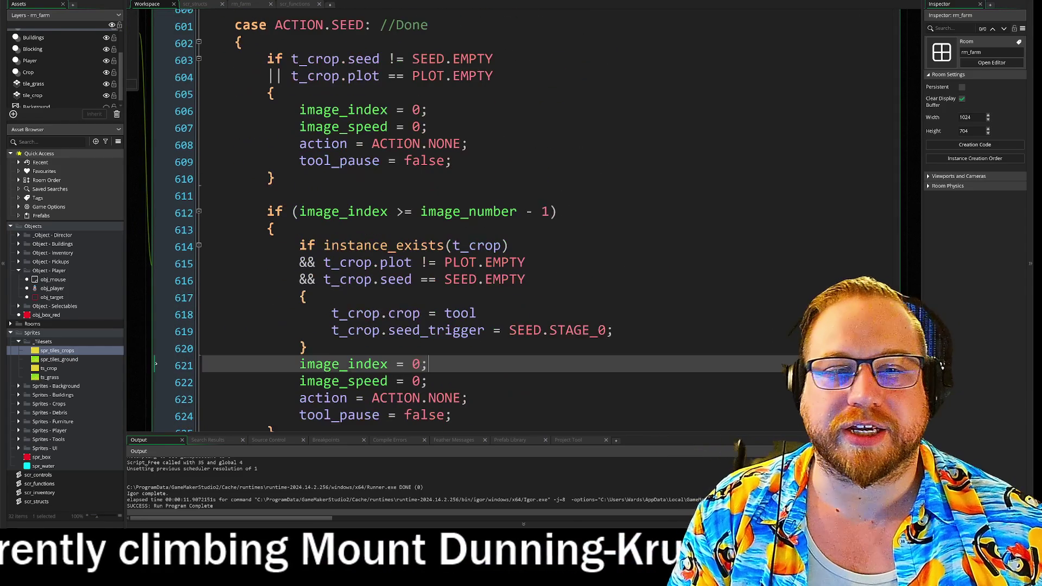
mouse_move(472, 209)
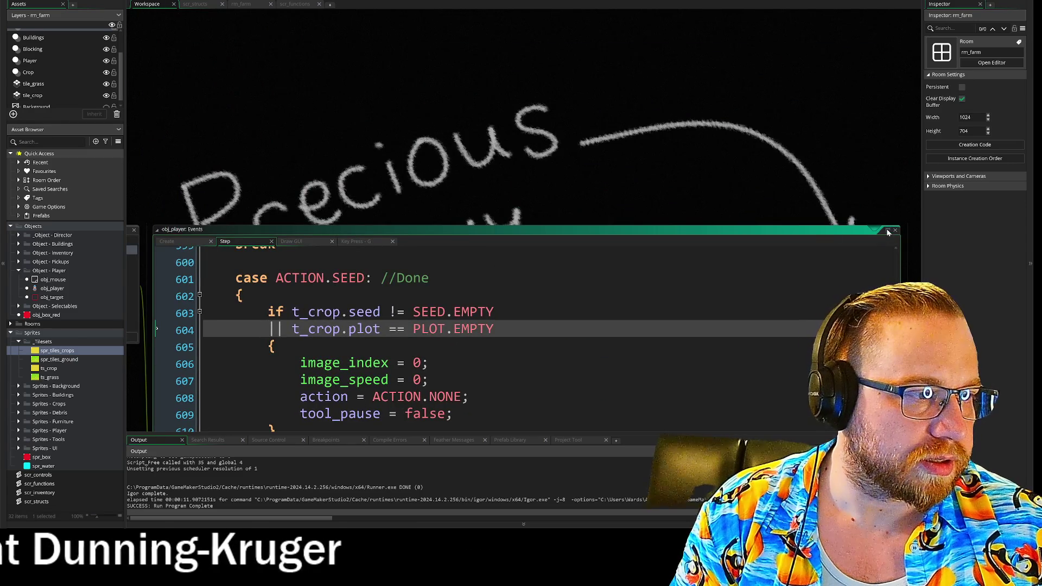
click(888, 232)
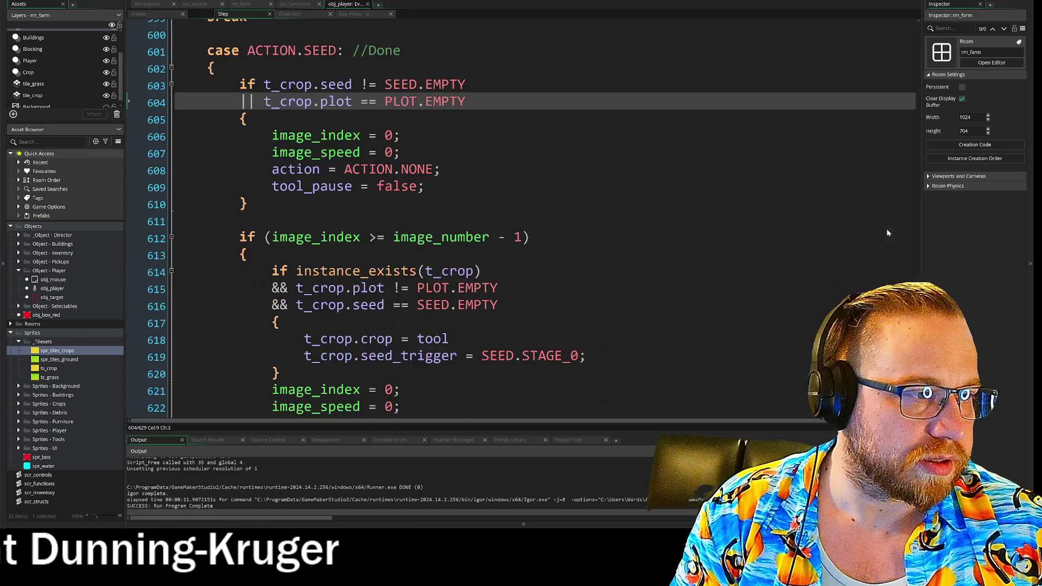
scroll(521, 217, down, 2)
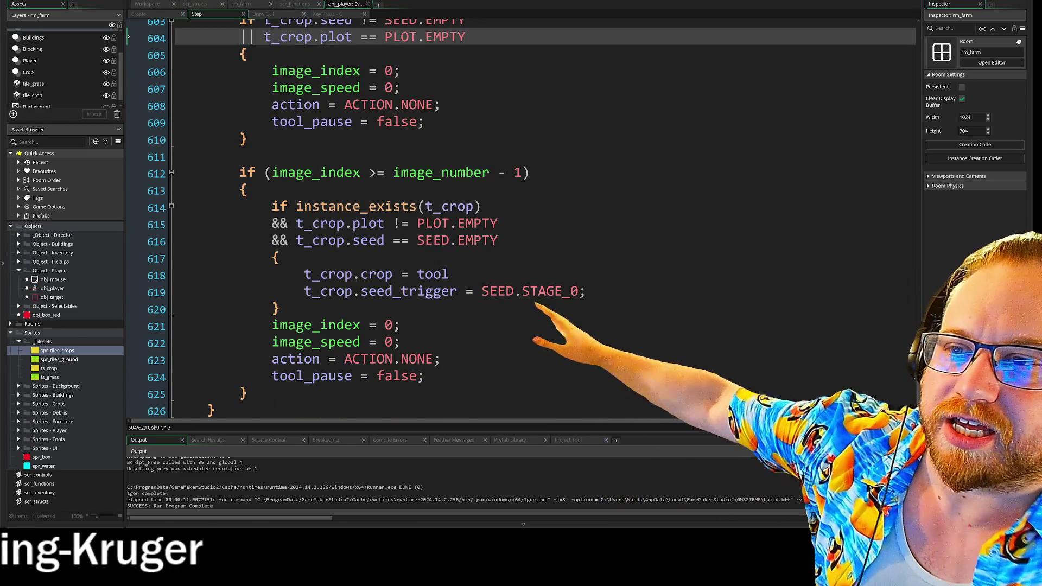
scroll(521, 217, up, 1)
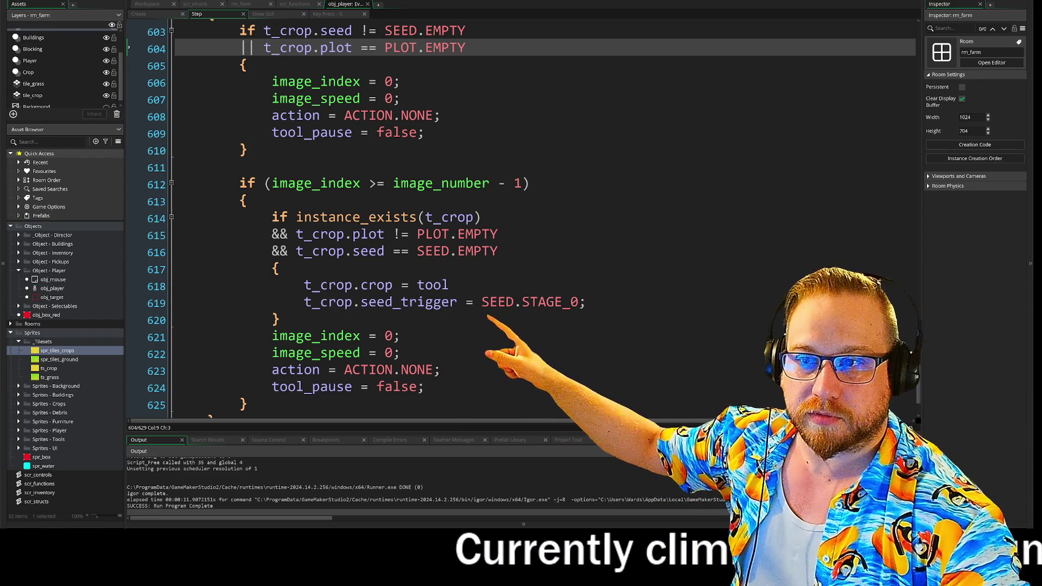
click(545, 257)
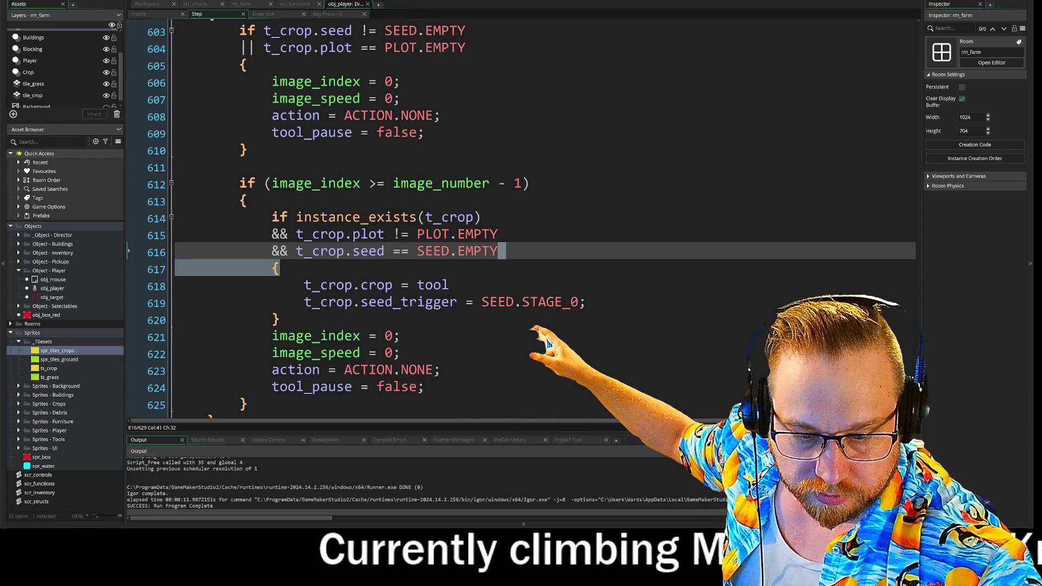
key(F5)
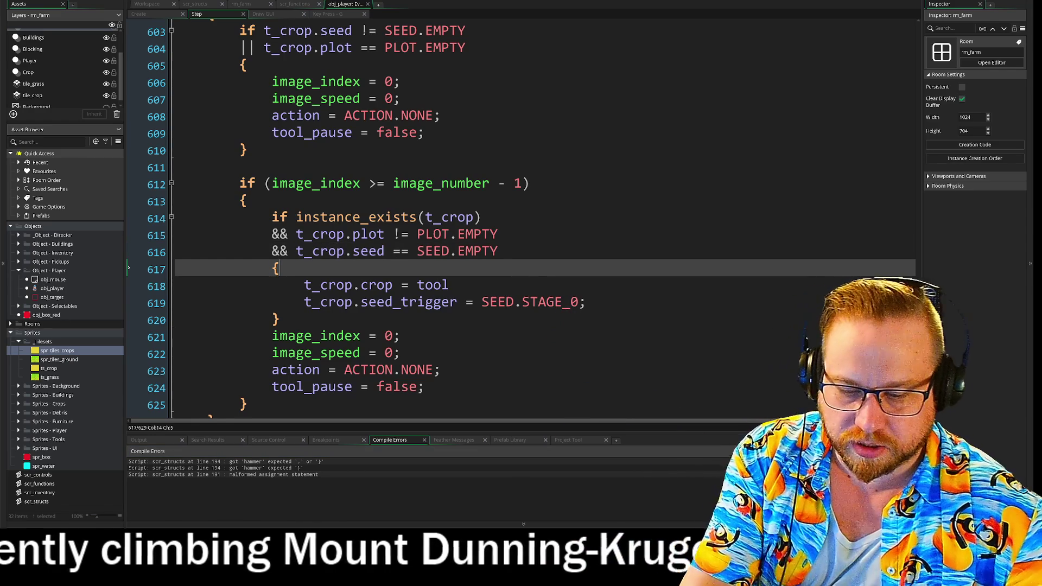
key(ctrl+z)
scroll(467, 260, up, 9)
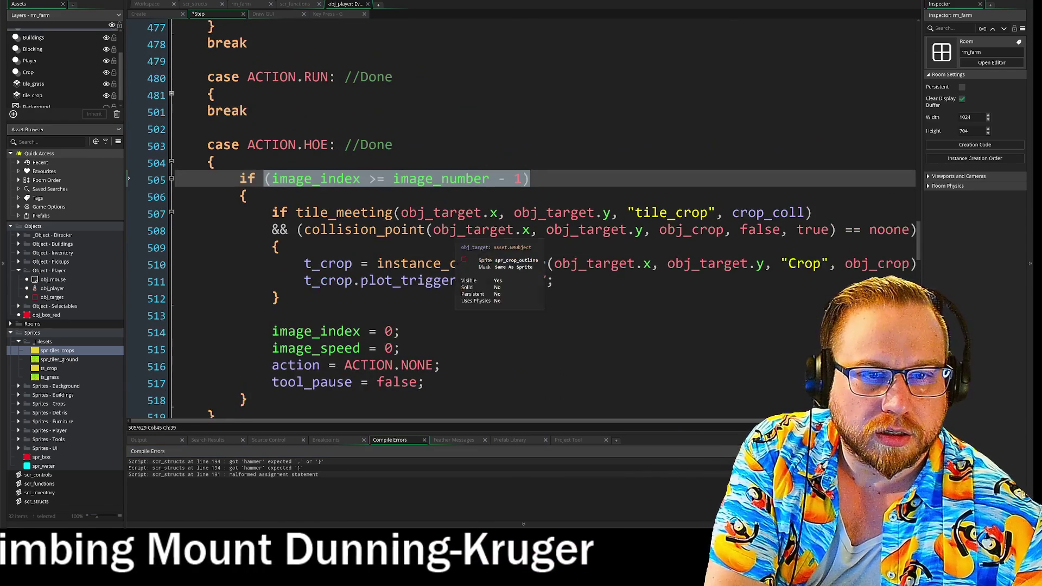
click(271, 128)
scroll(521, 217, up, 6)
click(325, 77)
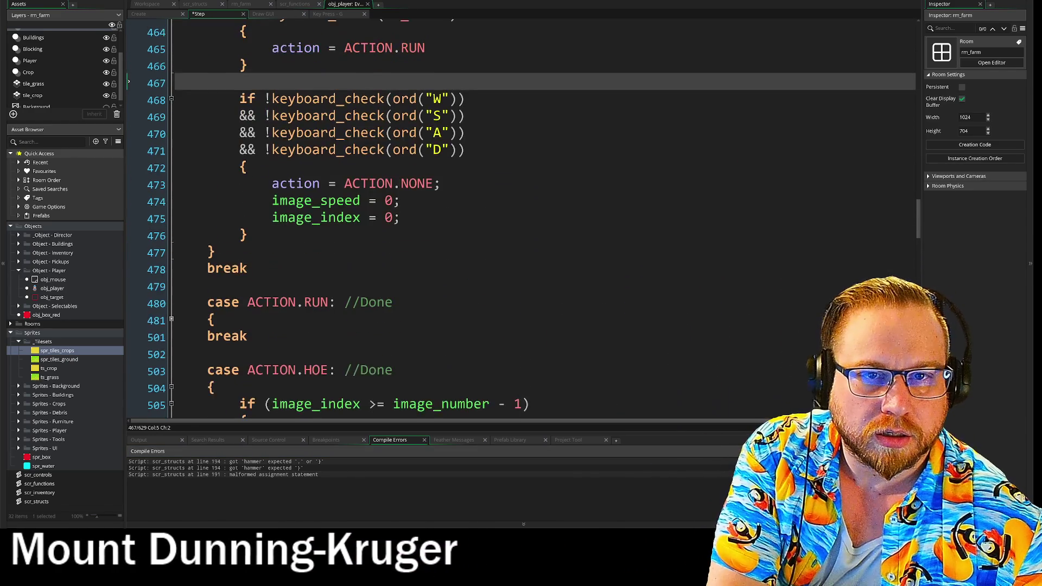
key(BackSpace)
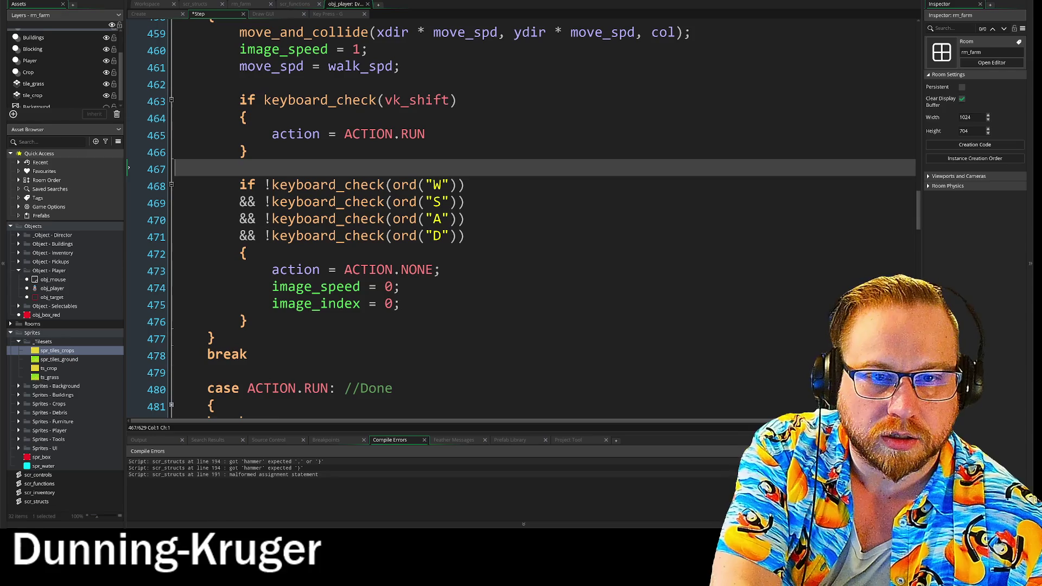
scroll(521, 217, up, 3)
scroll(521, 217, down, 10)
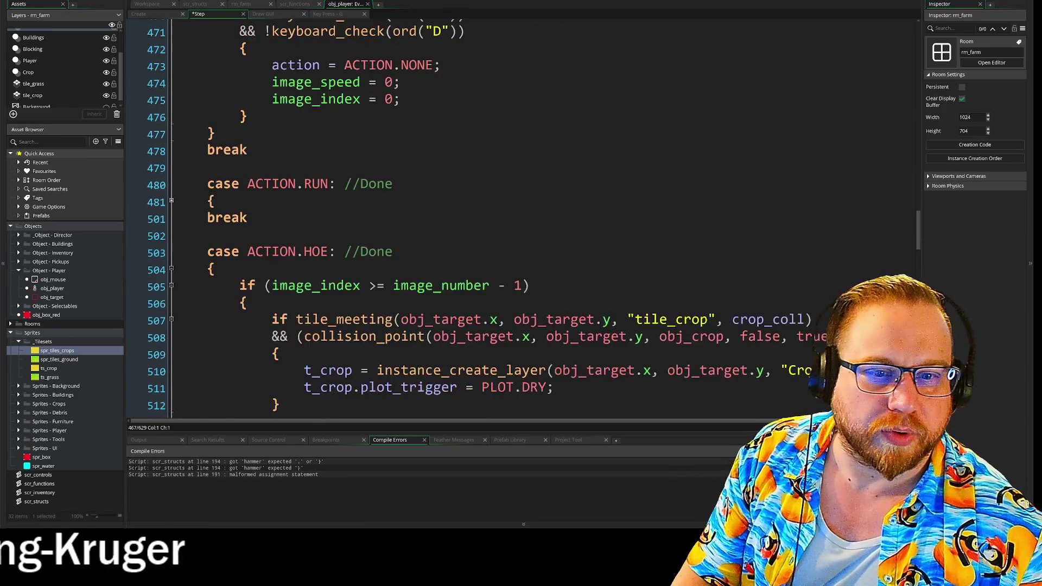
scroll(521, 217, down, 20)
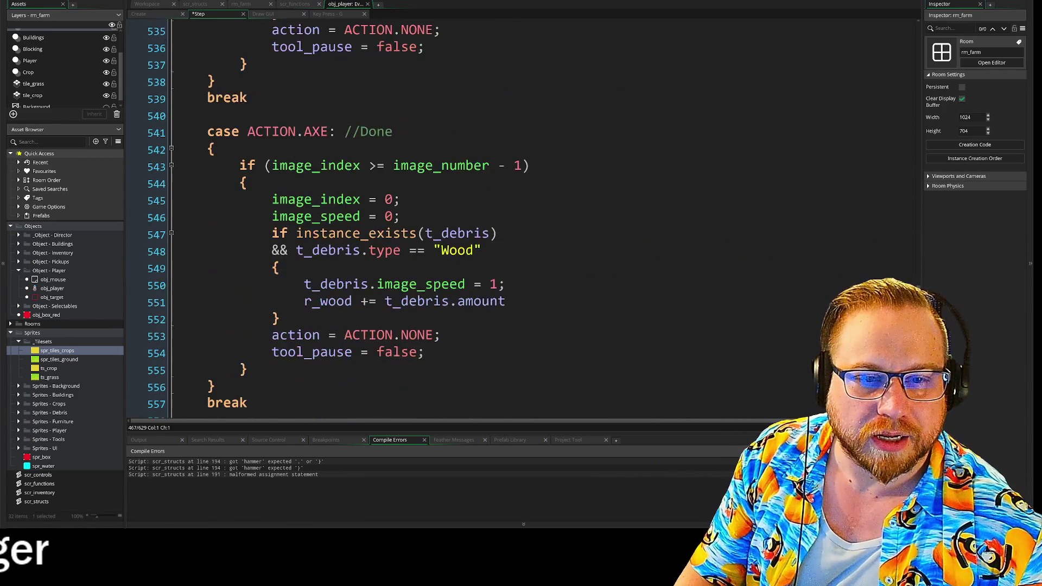
scroll(369, 217, down, 12)
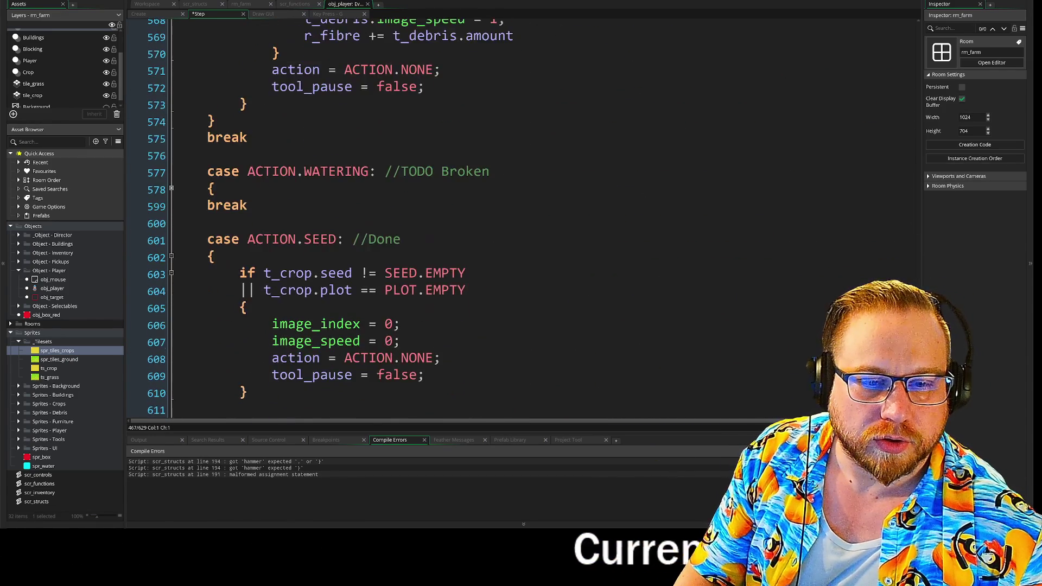
scroll(369, 217, down, 2)
scroll(369, 217, up, 2)
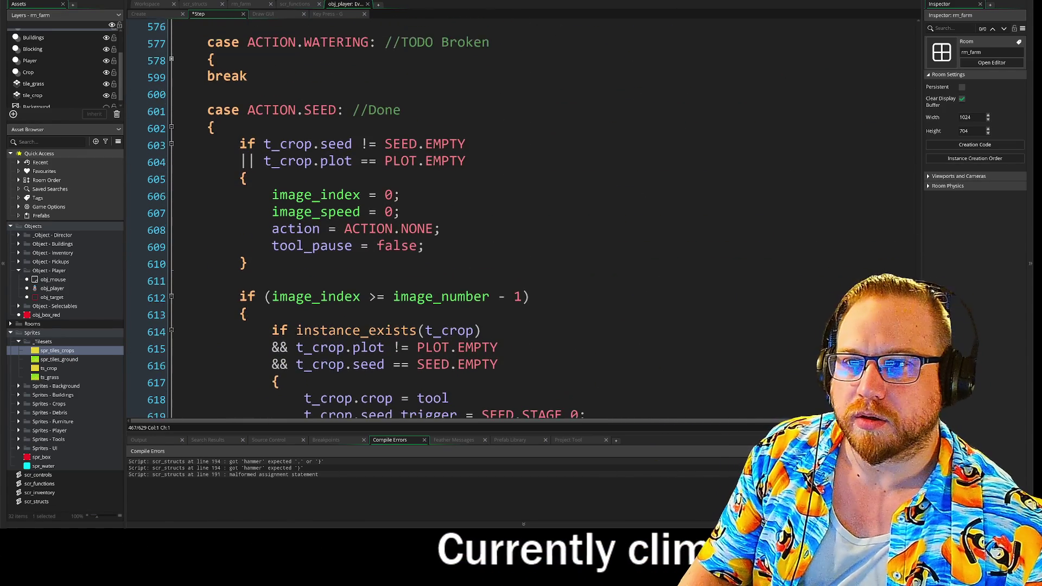
scroll(369, 217, down, 2)
scroll(369, 217, down, 3)
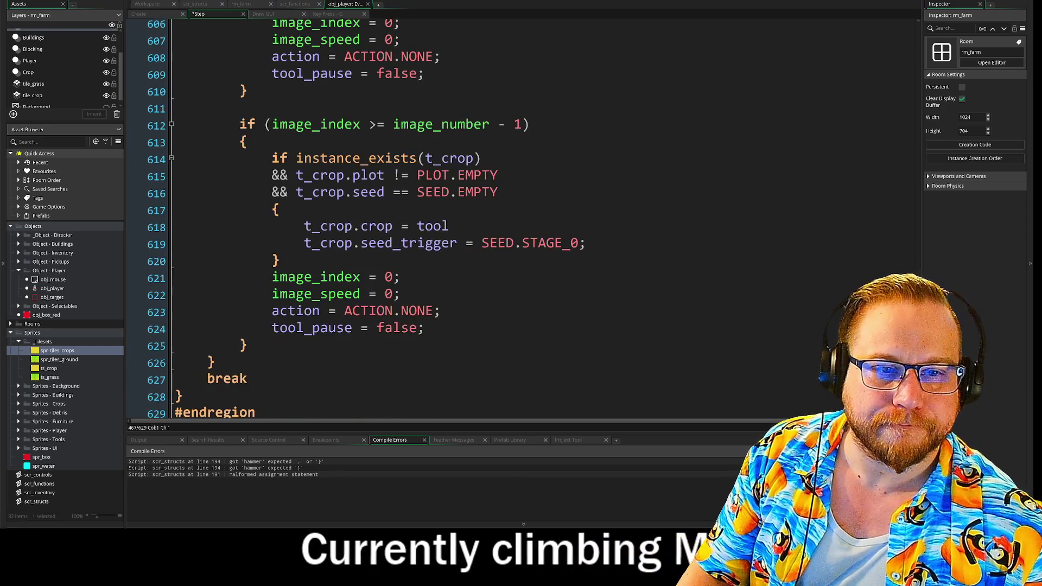
scroll(369, 217, up, 1)
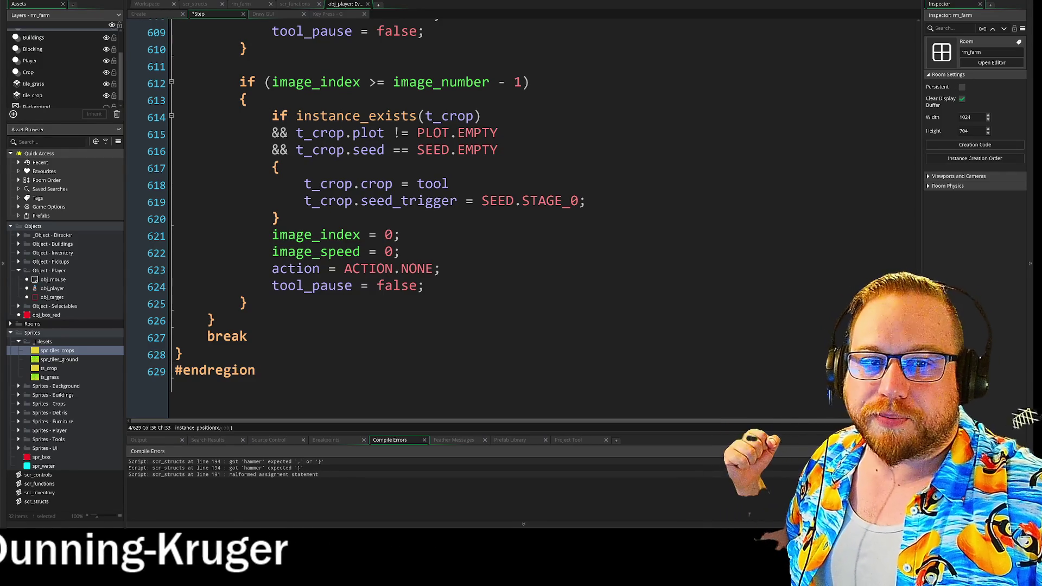
drag(304, 189, 369, 186)
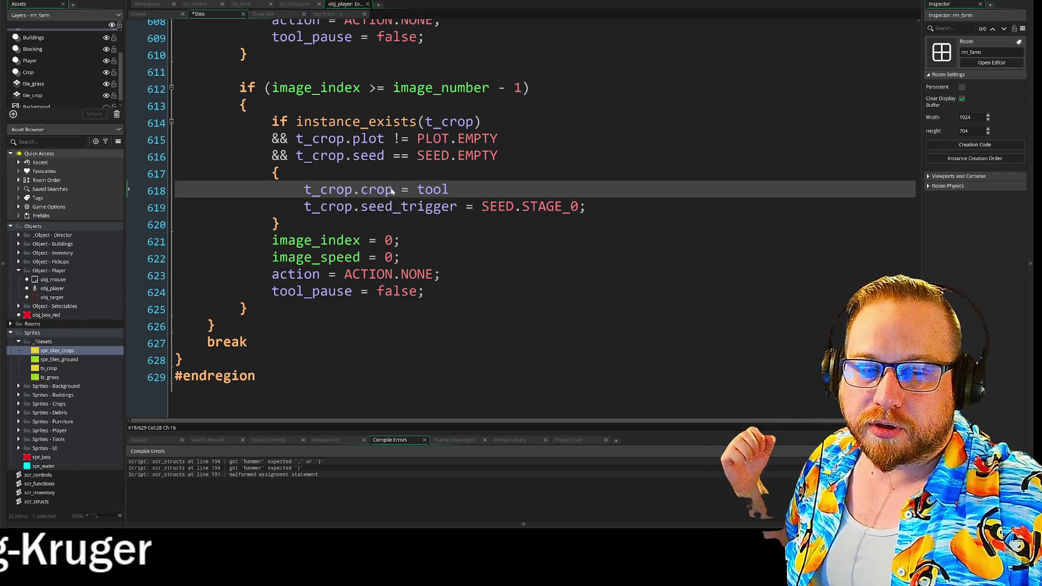
scroll(901, 113, up, 20)
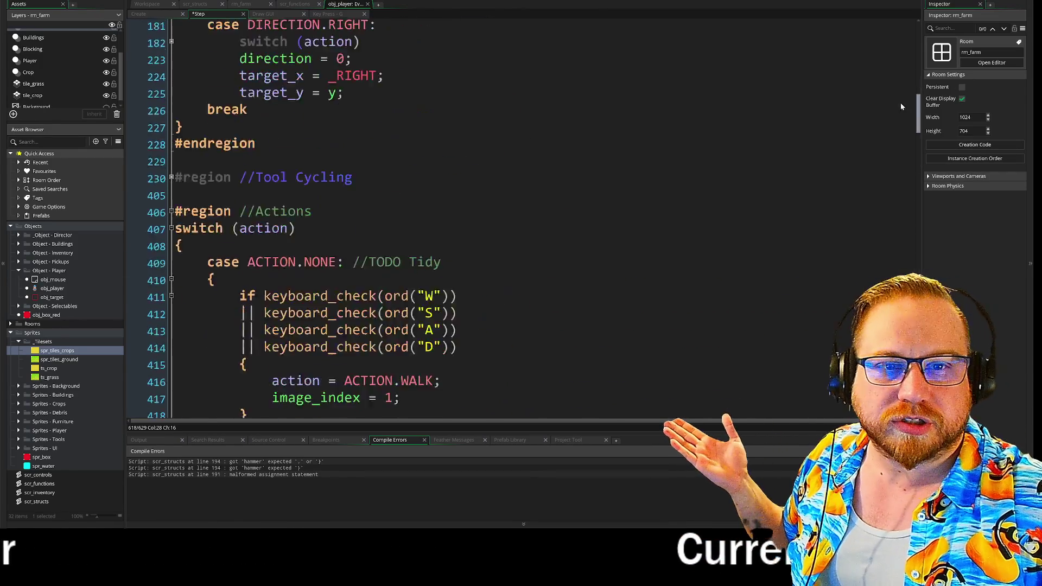
- Scroll through obj_player's Create event code
click(148, 13)
scroll(434, 217, down, 3)
scroll(434, 217, down, 12)
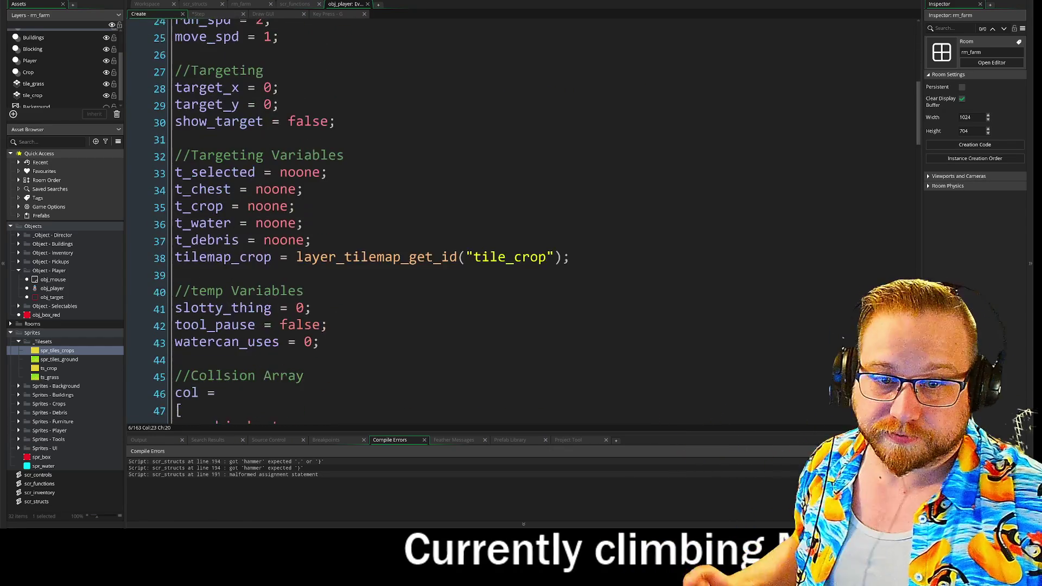
scroll(435, 217, down, 12)
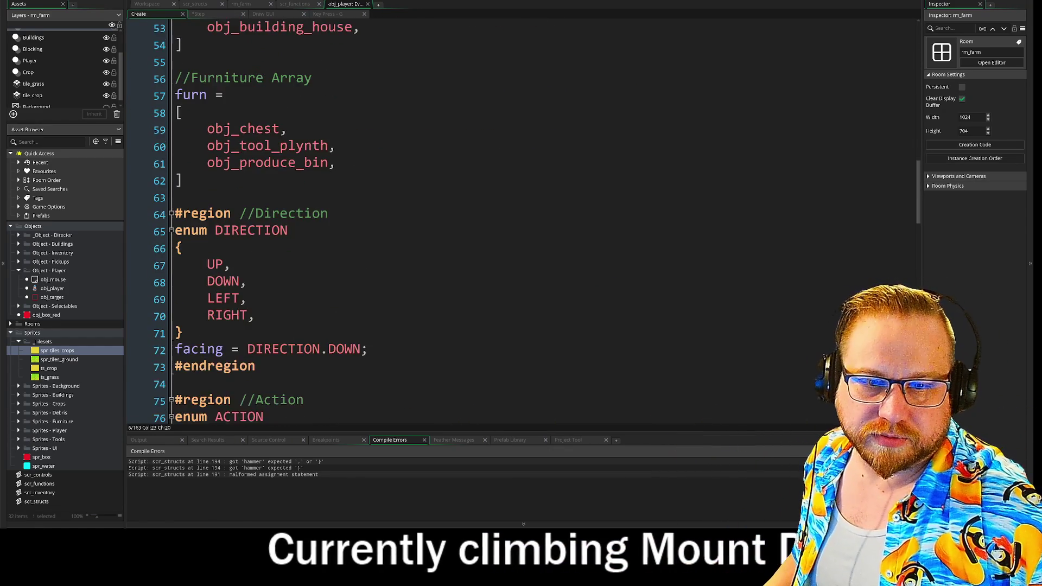
scroll(434, 217, down, 7)
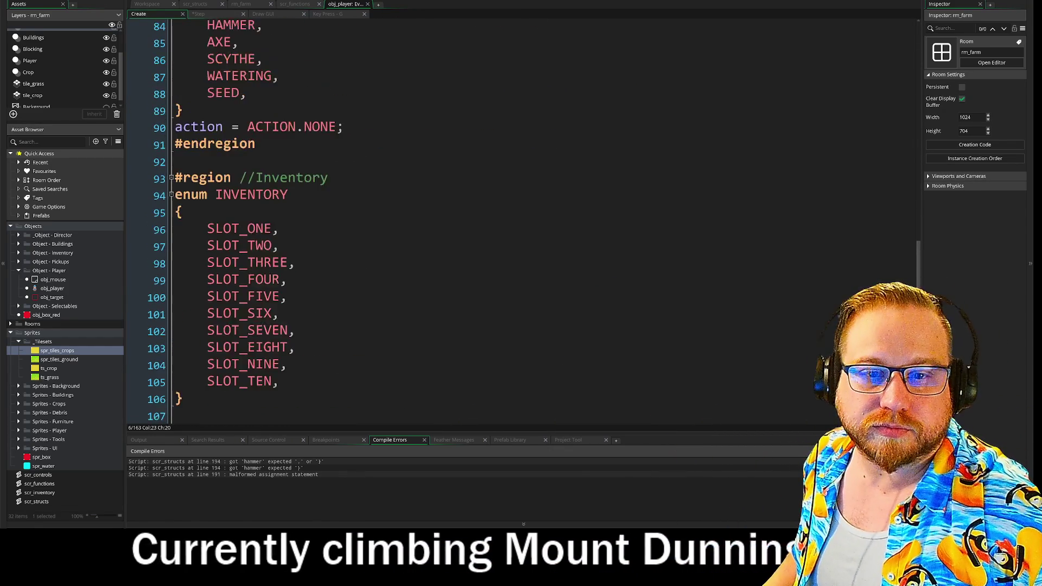
scroll(434, 217, down, 2)
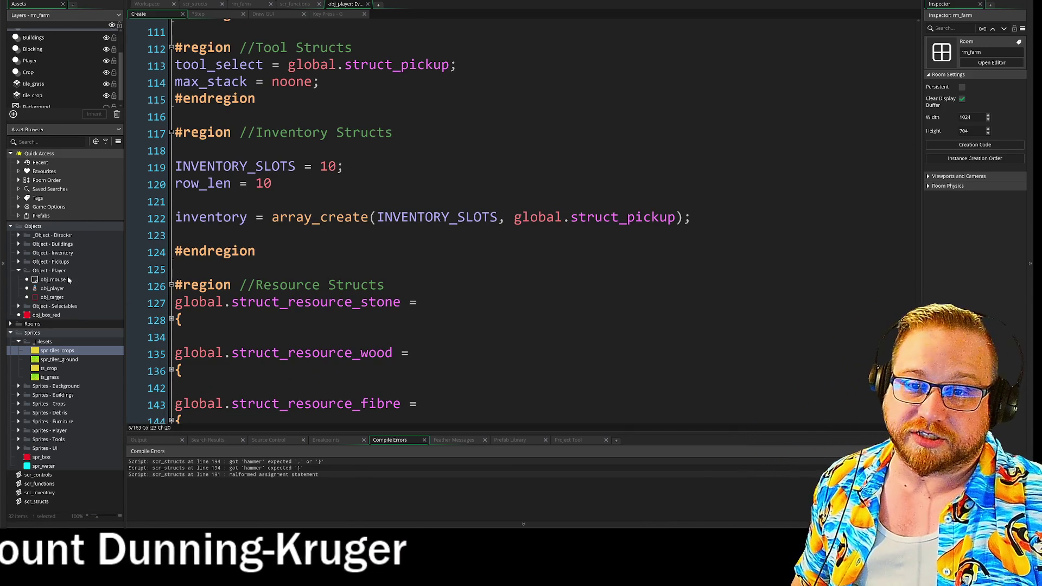
- Open obj_crop's Create event from Object - Selectables and check its crop = noone line
click(19, 244)
click(19, 245)
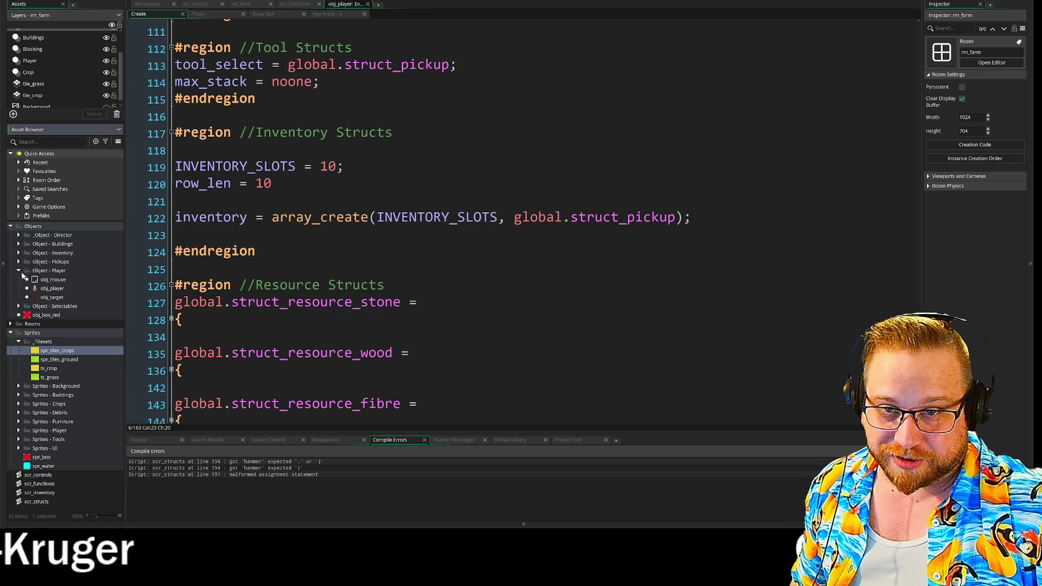
click(18, 307)
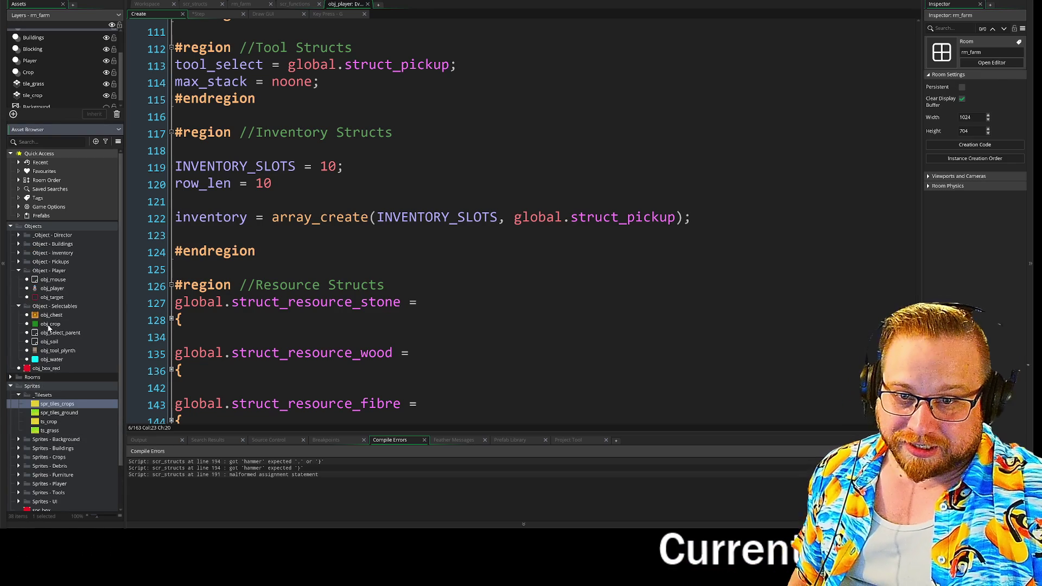
double_click(48, 324)
double_click(413, 72)
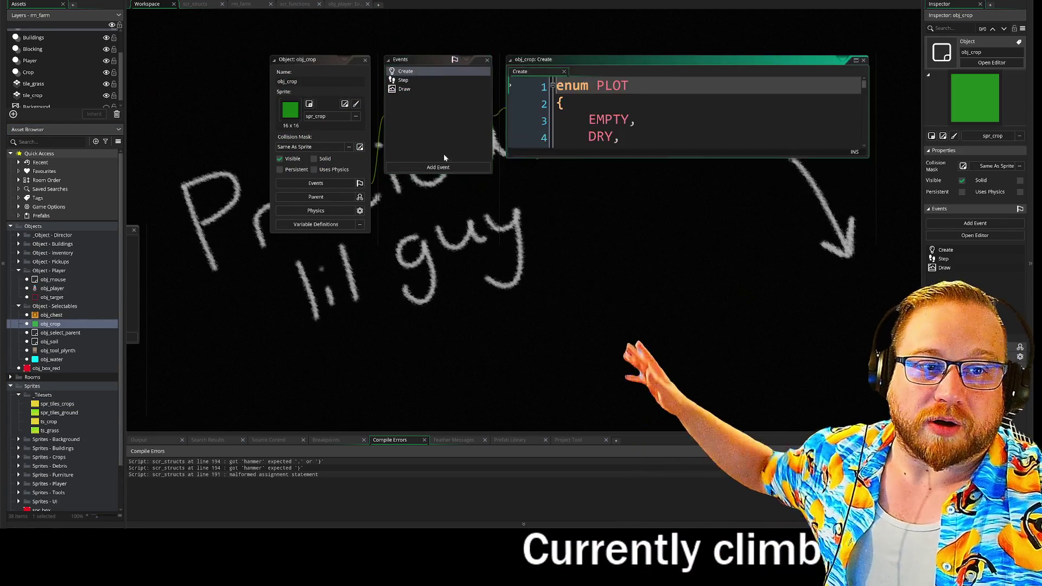
drag(743, 233, 922, 417)
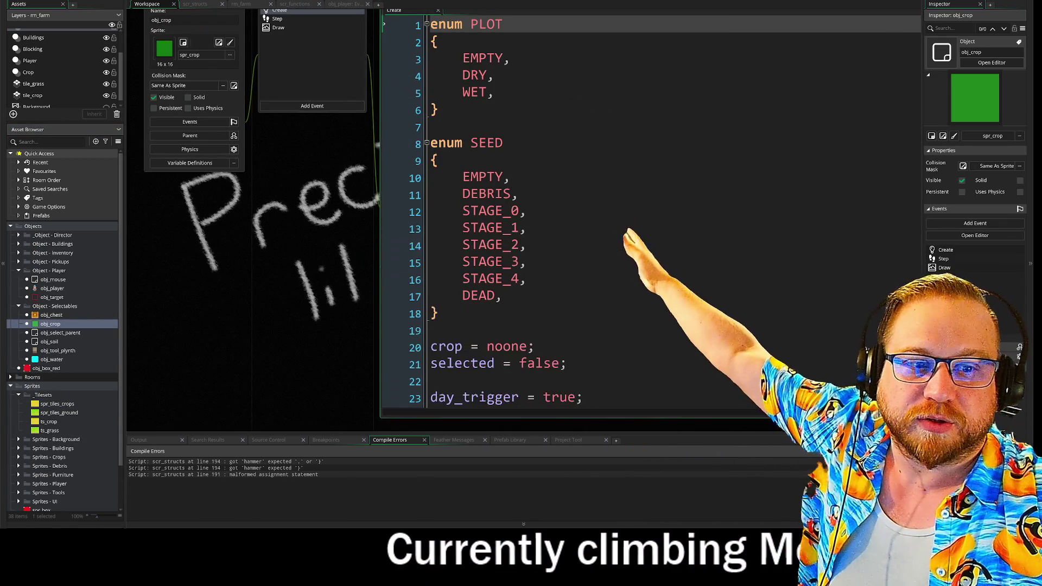
scroll(895, 402, down, 3)
drag(437, 174, 536, 175)
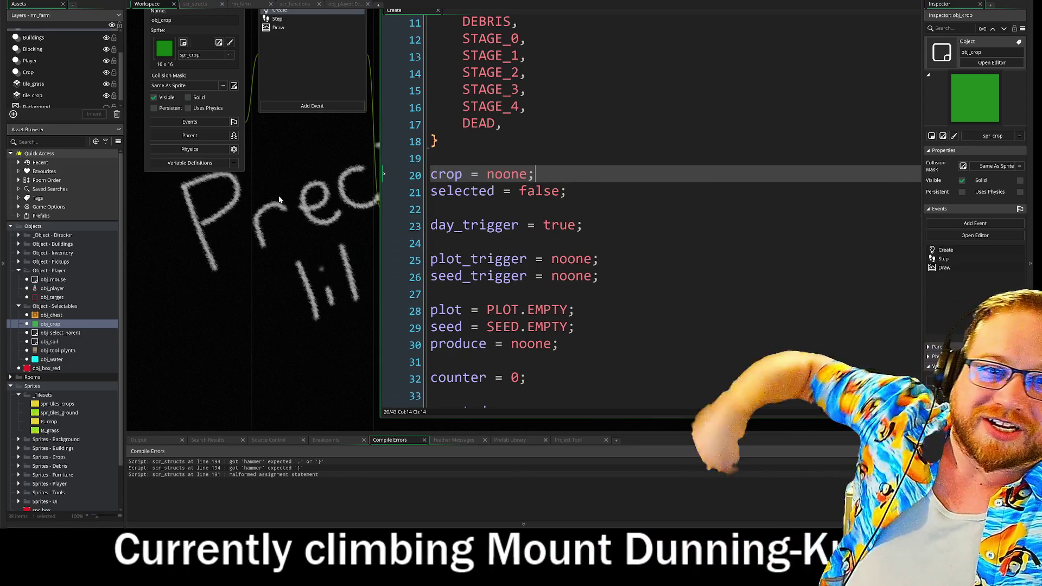
scroll(291, 55, up, 3)
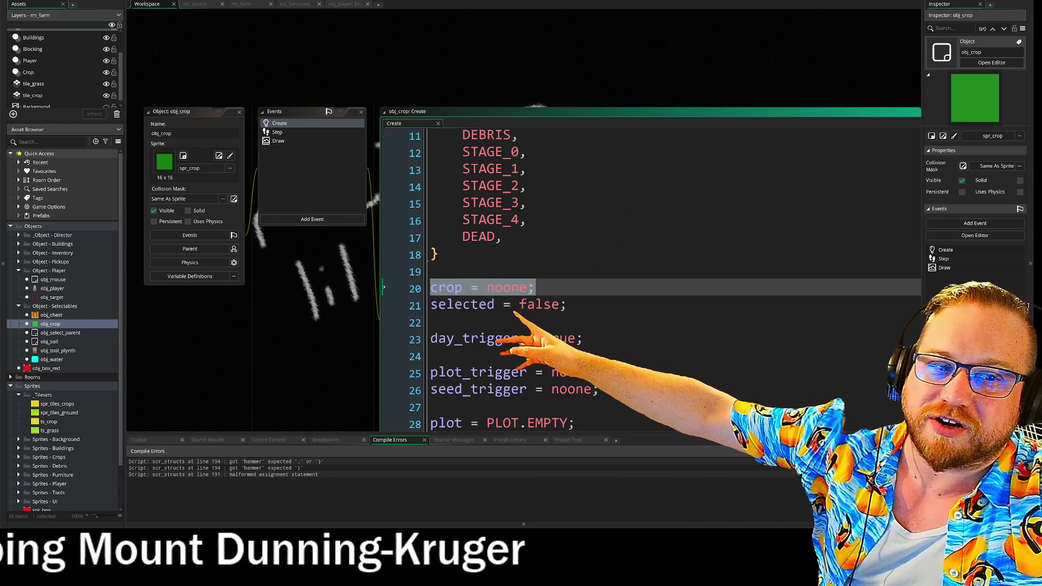
- Glance over scr_structs and scr_functions, then return to obj_player's Create event code
click(338, 4)
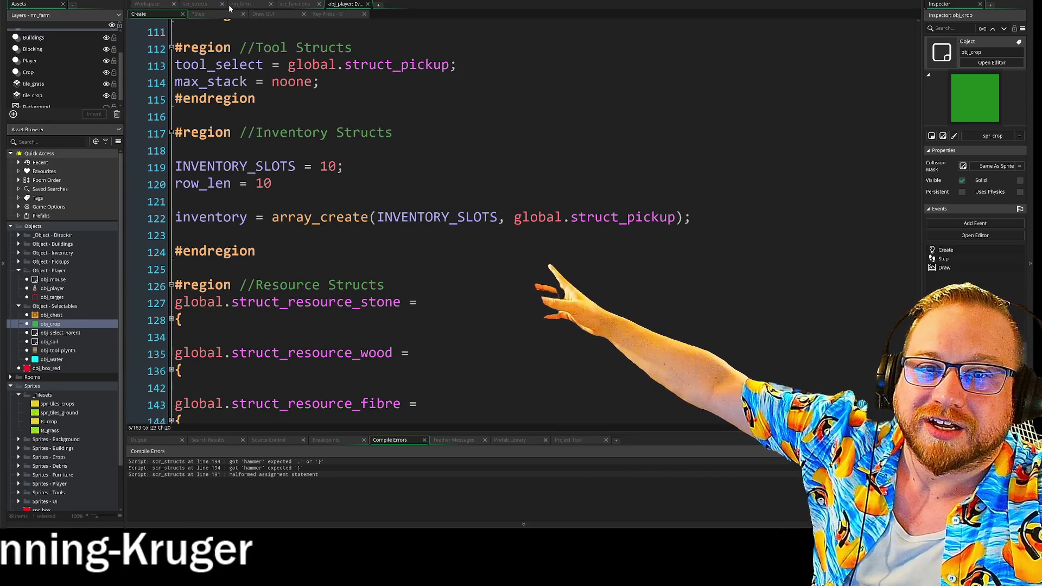
click(195, 4)
click(148, 5)
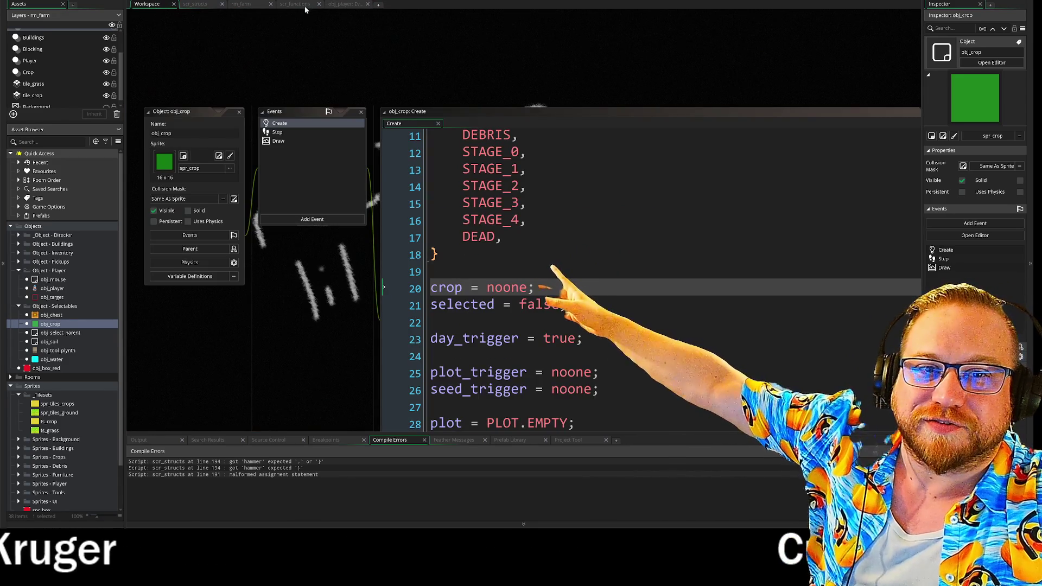
click(296, 4)
click(345, 4)
scroll(435, 217, down, 4)
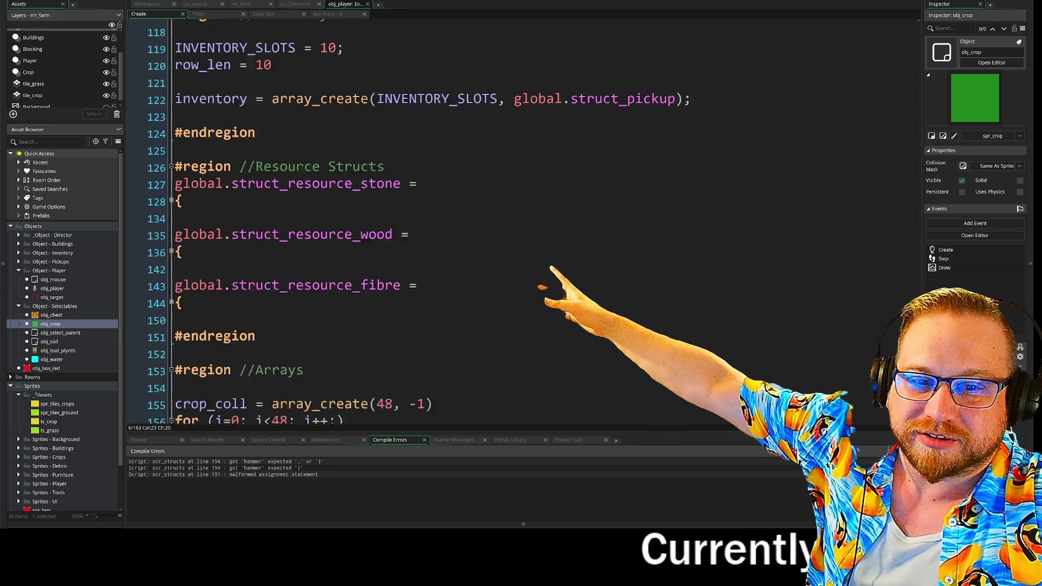
- Scroll to the top of obj_player's Step event code, then switch to scr_structs
click(216, 16)
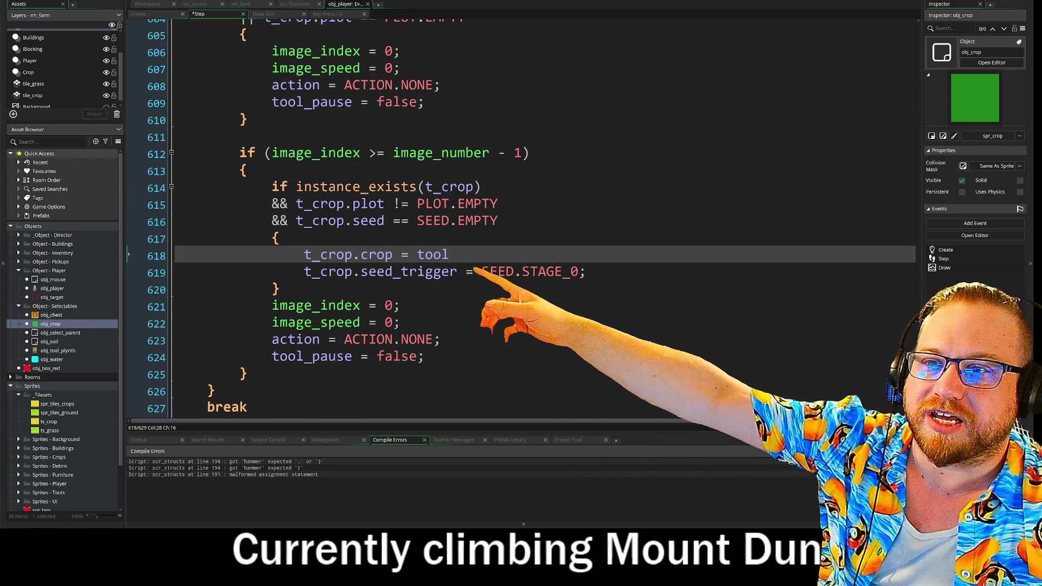
scroll(907, 269, up, 20)
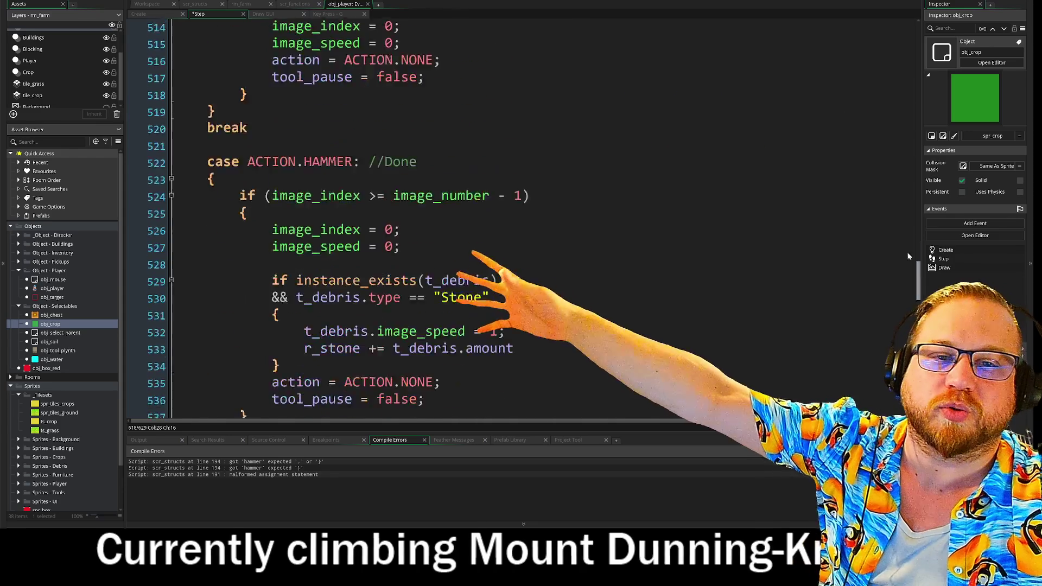
scroll(906, 49, up, 1)
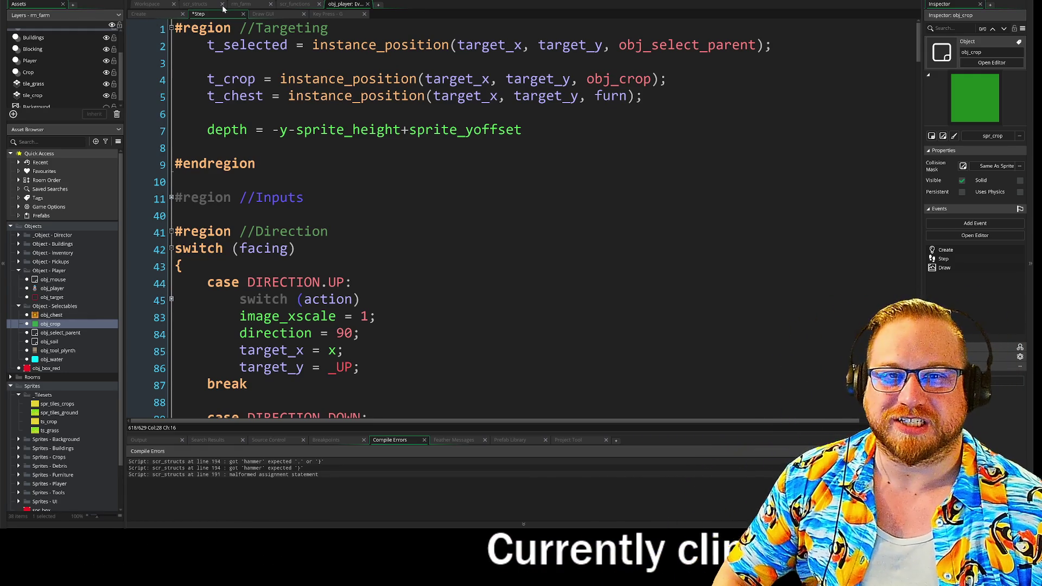
click(195, 4)
scroll(489, 217, up, 5)
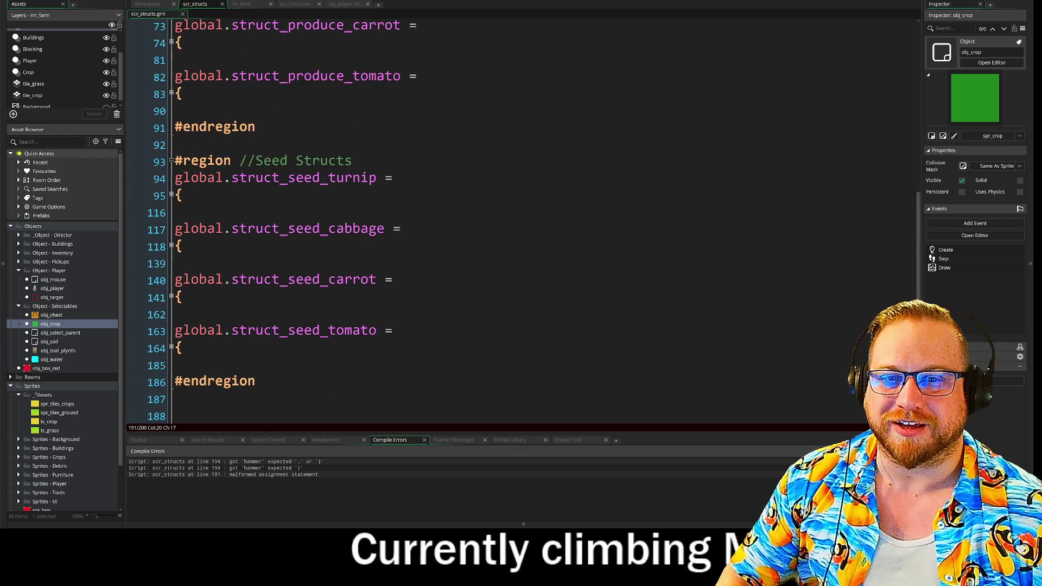
- Unfold struct_seed_turnip and inspect its name on line 94 and produce field on line 114
click(171, 196)
scroll(171, 199, down, 3)
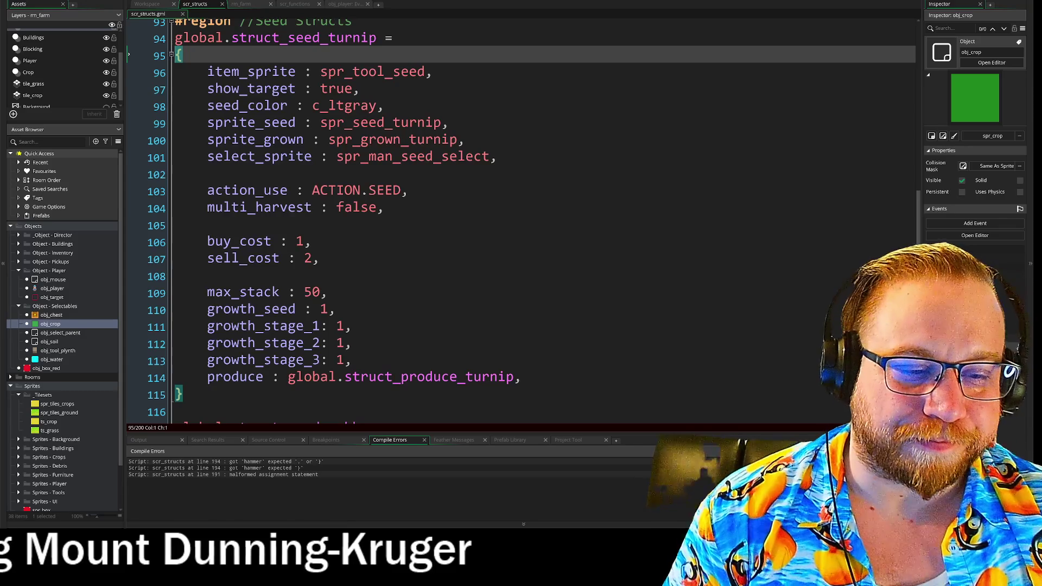
scroll(521, 217, down, 1)
scroll(521, 217, up, 2)
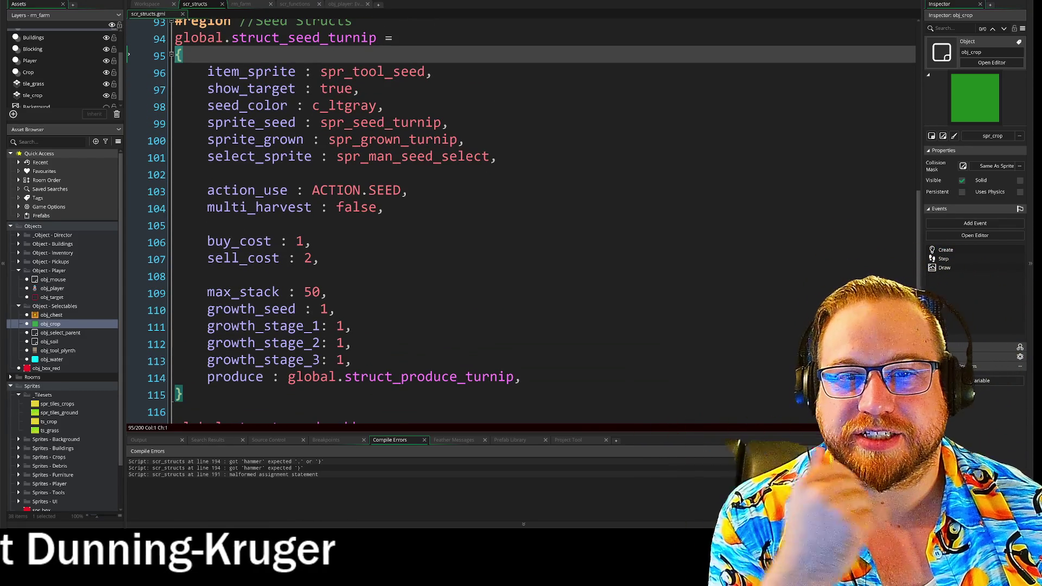
drag(234, 37, 336, 37)
scroll(521, 222, down, 1)
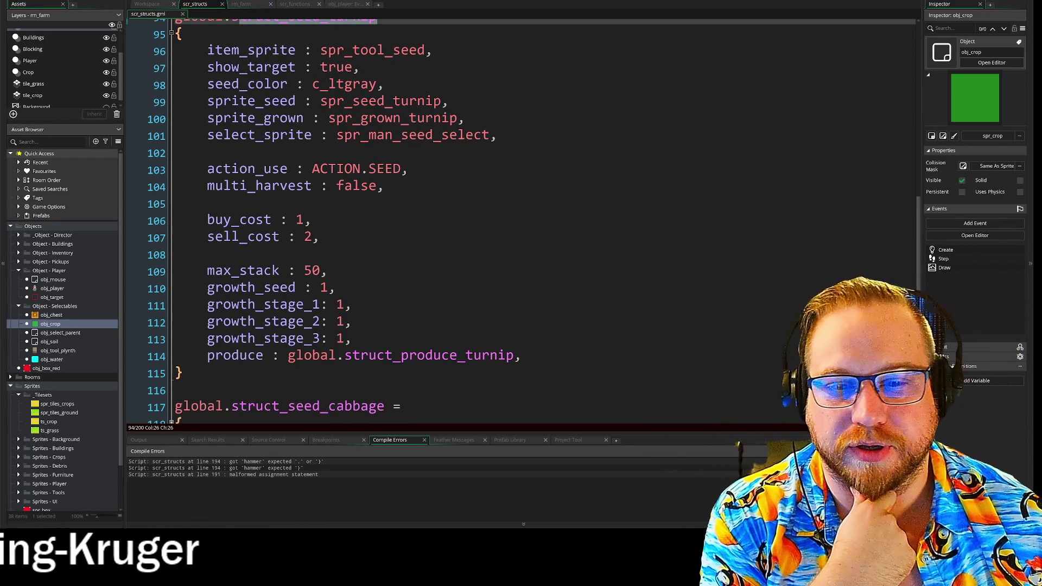
click(207, 355)
click(520, 355)
scroll(535, 222, up, 14)
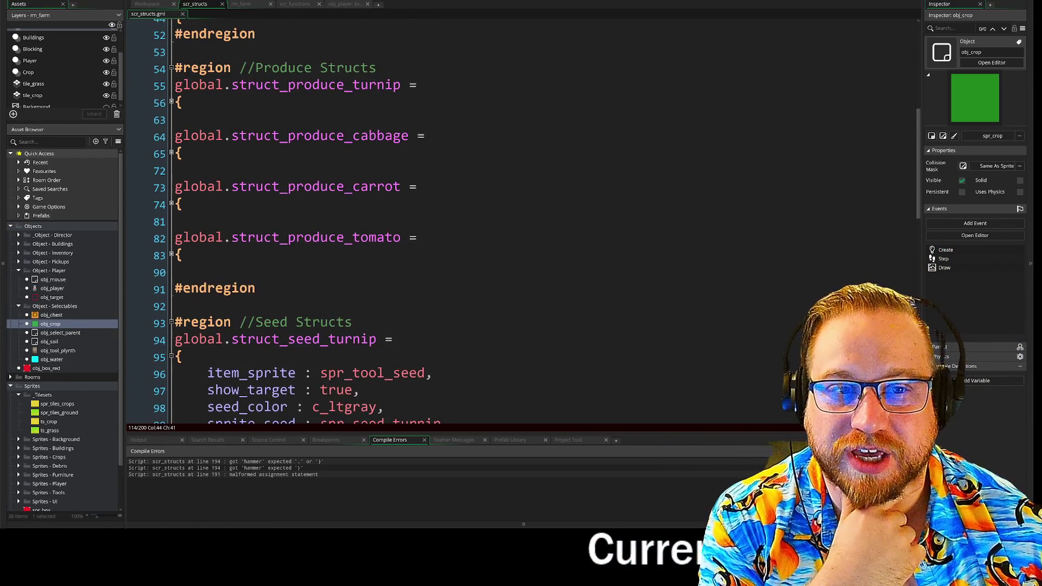
- Review turnip produce's item_sprite, action_use, max_stack and cost lines, then fold Produce Structs
click(172, 102)
mouse_move(207, 127)
mouse_down()
mouse_move(442, 126)
mouse_move(429, 145)
mouse_up()
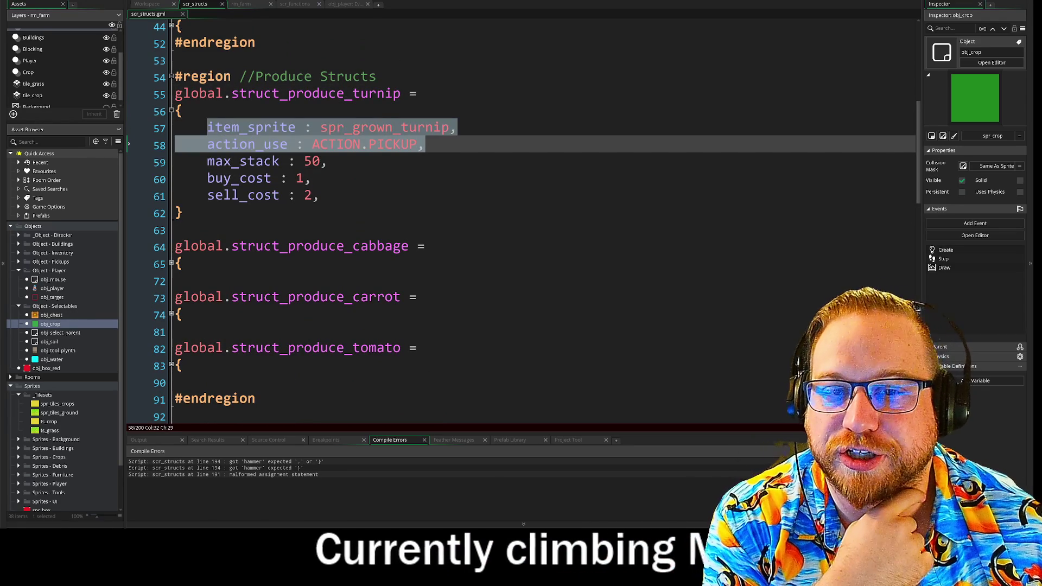
drag(215, 144, 328, 161)
mouse_move(206, 178)
mouse_down()
mouse_move(310, 178)
mouse_move(321, 195)
mouse_up()
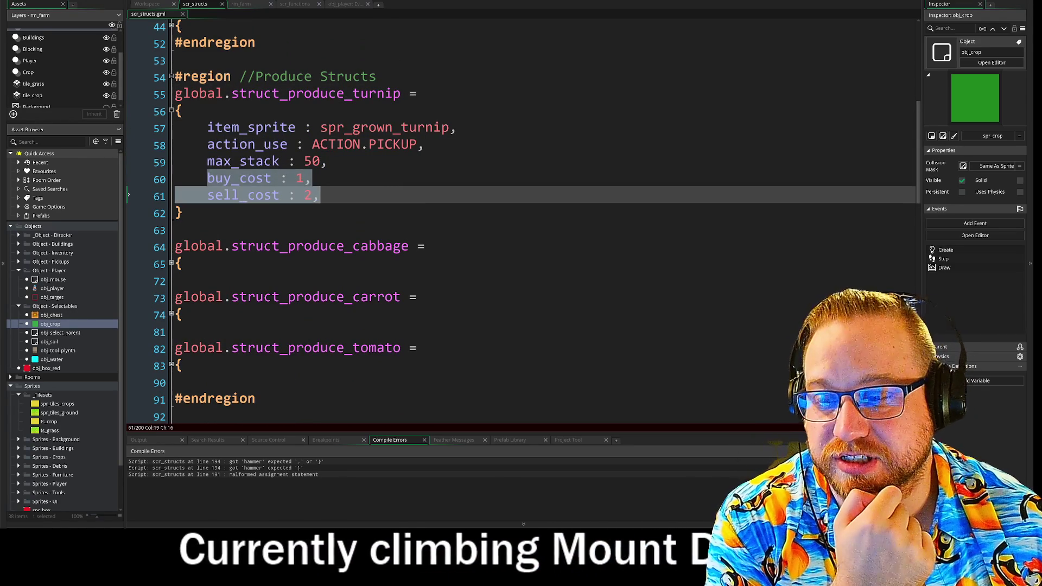
click(320, 196)
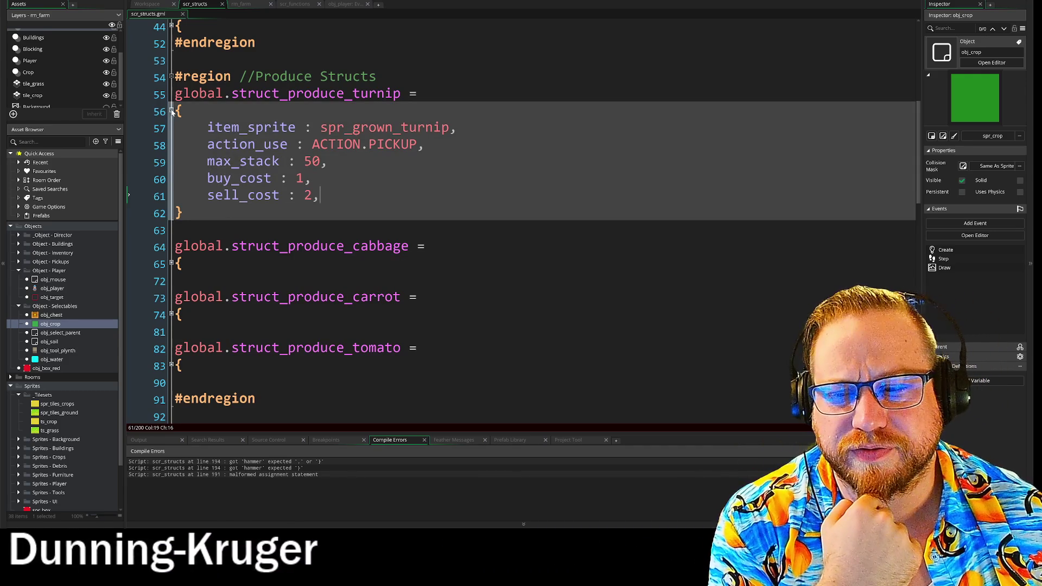
click(172, 112)
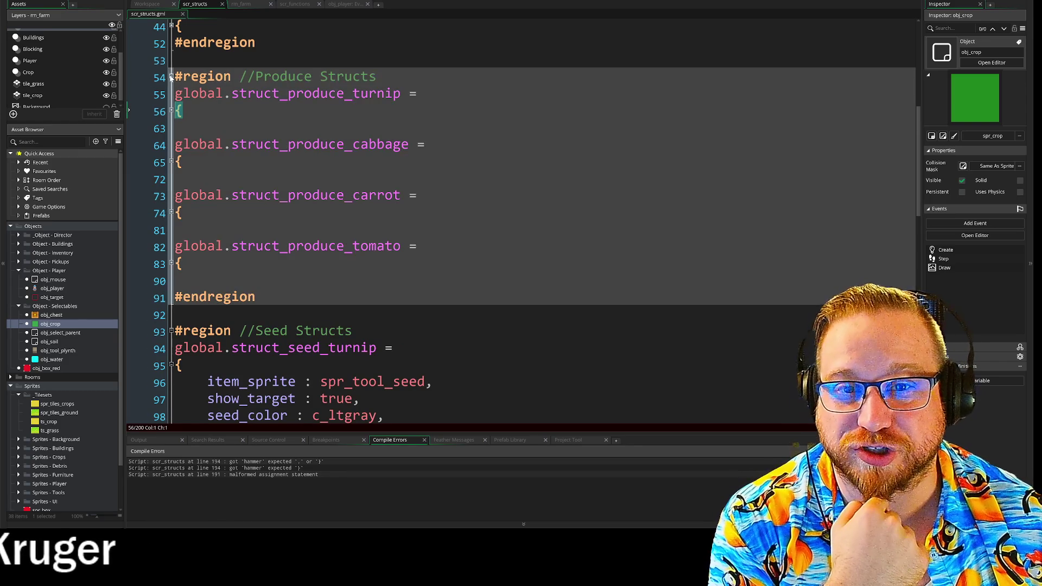
click(171, 78)
- Check the turnip seed's buy_cost and item_sprite lines, then jump to the line 194 compile error
scroll(521, 221, down, 3)
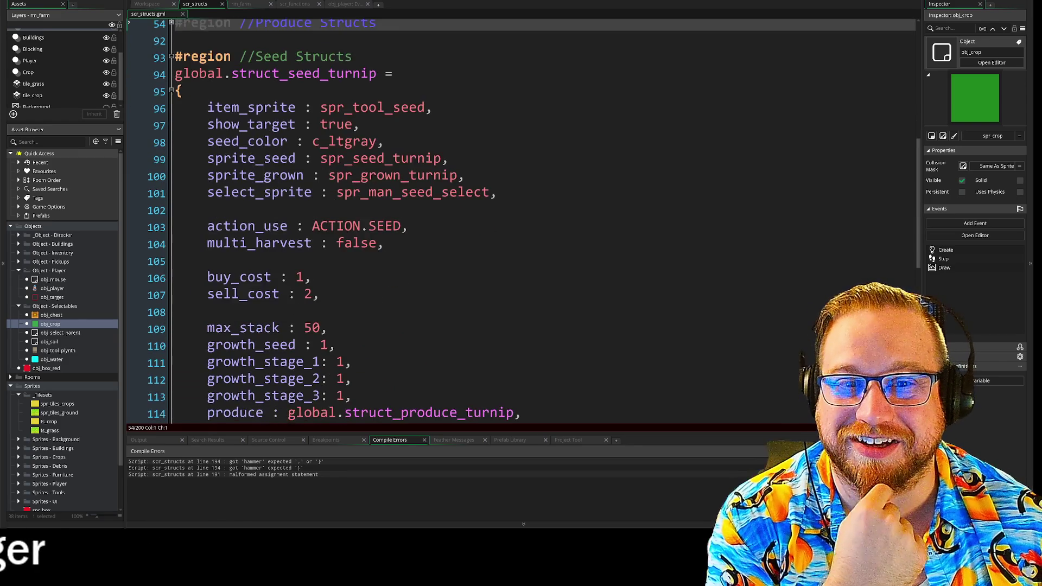
click(129, 259)
scroll(128, 261, up, 1)
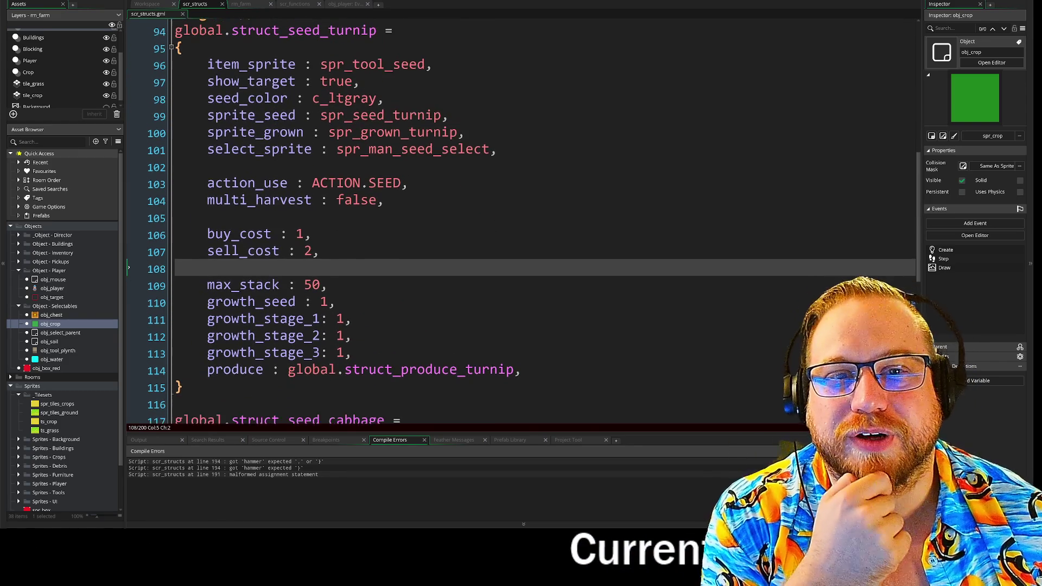
drag(312, 234, 128, 217)
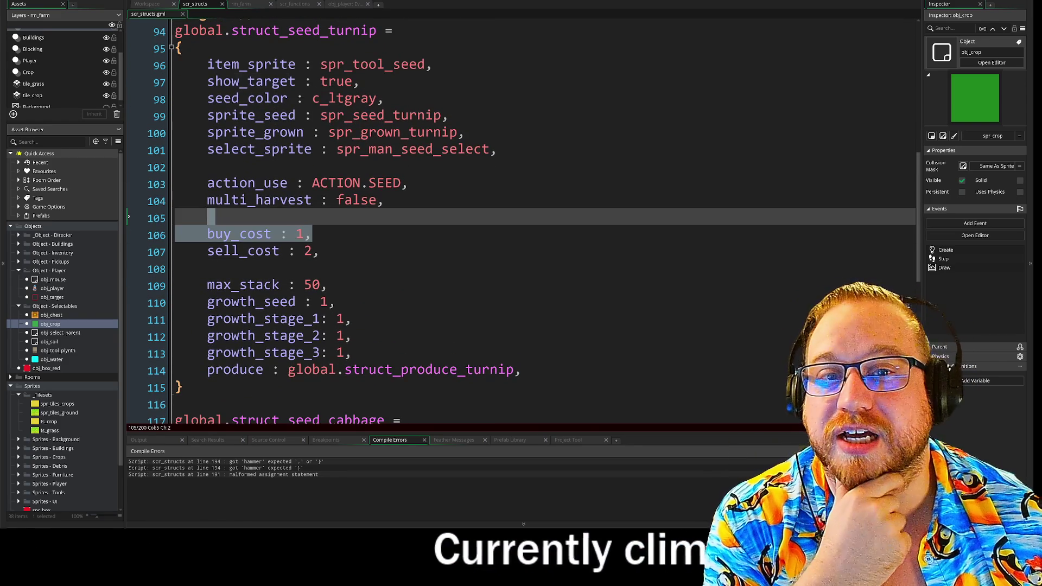
click(128, 64)
key(shift+End)
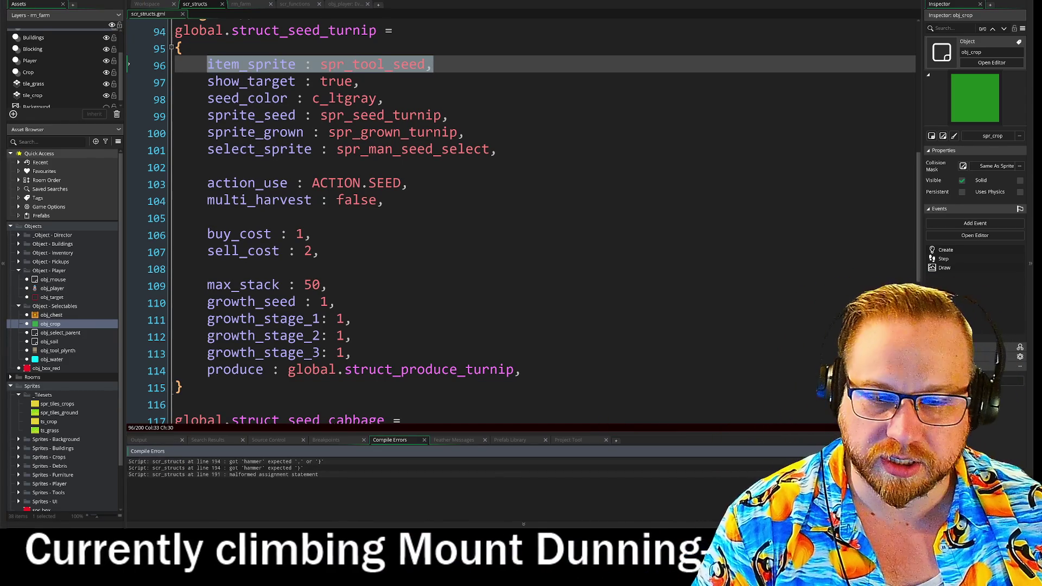
double_click(304, 462)
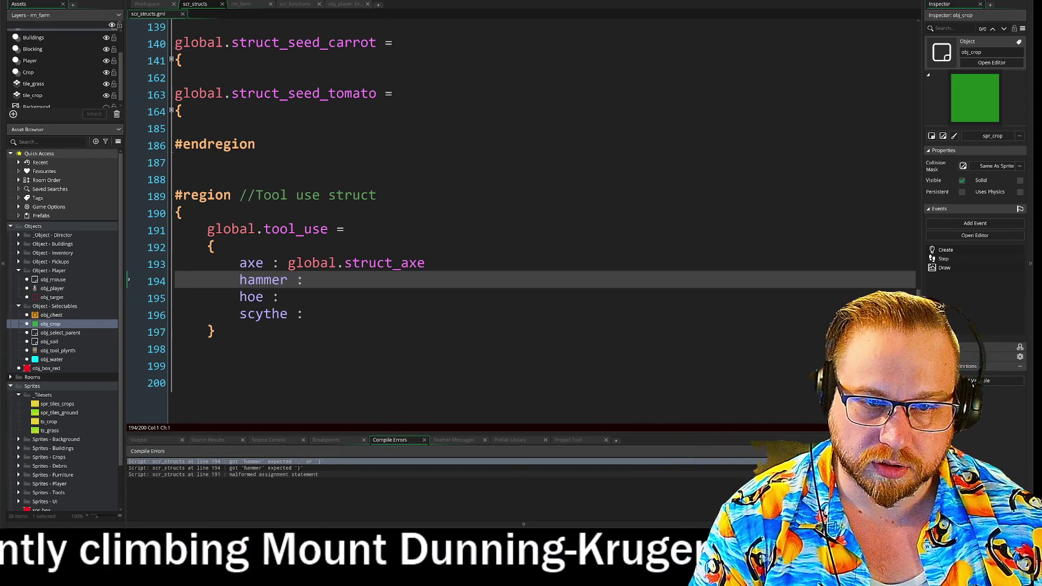
- Comment out the hammer, hoe and scythe lines with Ctrl+K
mouse_move(314, 314)
mouse_down()
mouse_move(182, 281)
mouse_move(184, 266)
mouse_up()
click(207, 348)
text(})
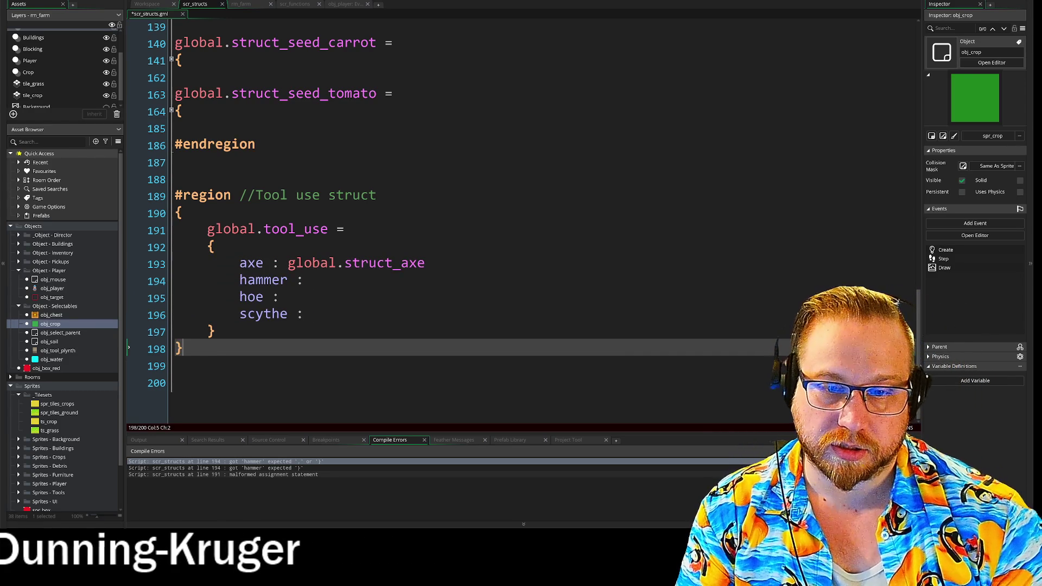
mouse_move(313, 315)
mouse_down()
mouse_move(179, 264)
mouse_move(207, 280)
mouse_up()
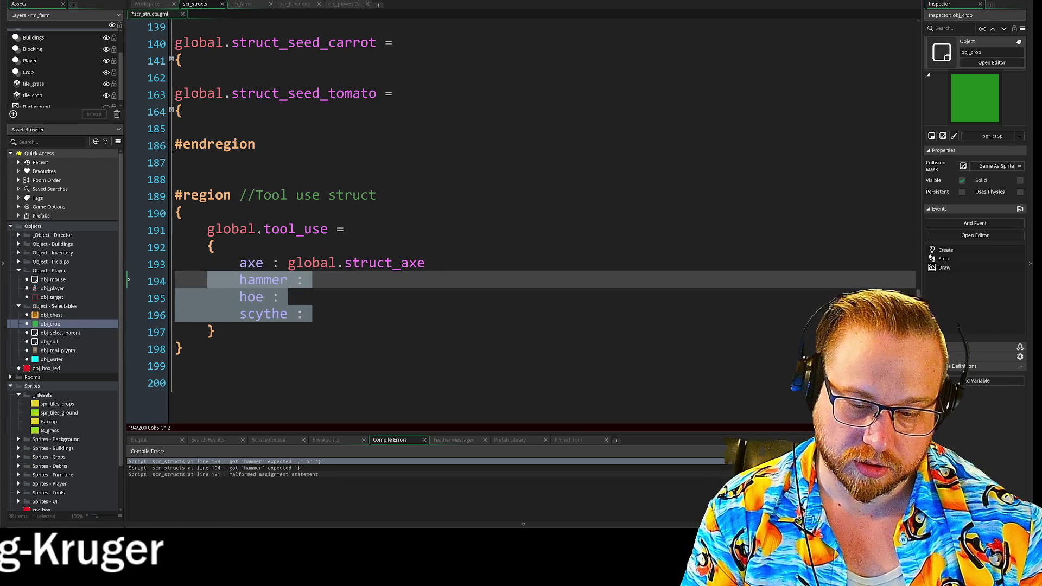
key(ctrl+k)
- Save and run the farm game with F5, then open the in-game inventory
key(F5)
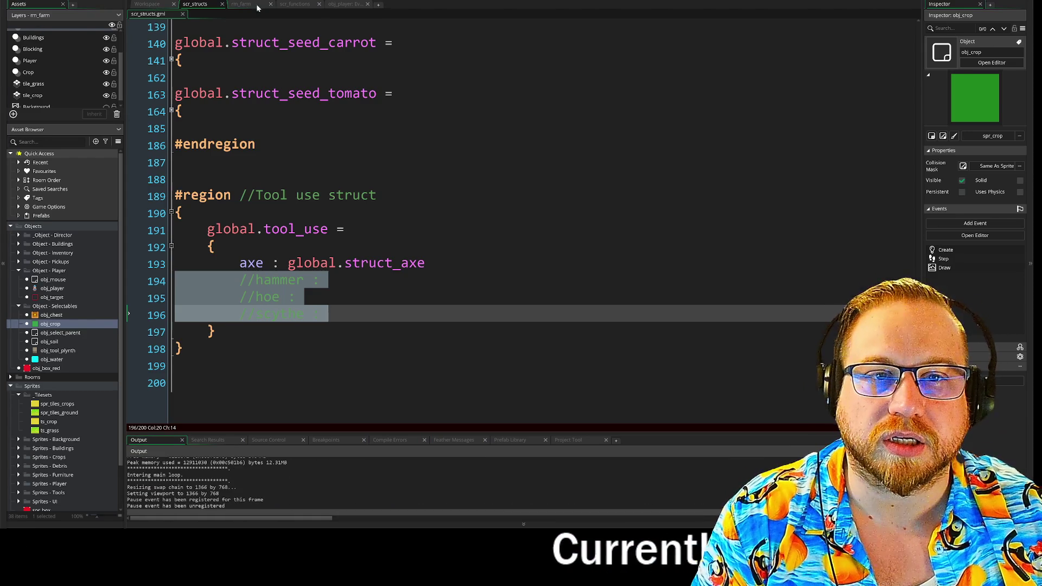
click(293, 6)
click(340, 7)
click(194, 7)
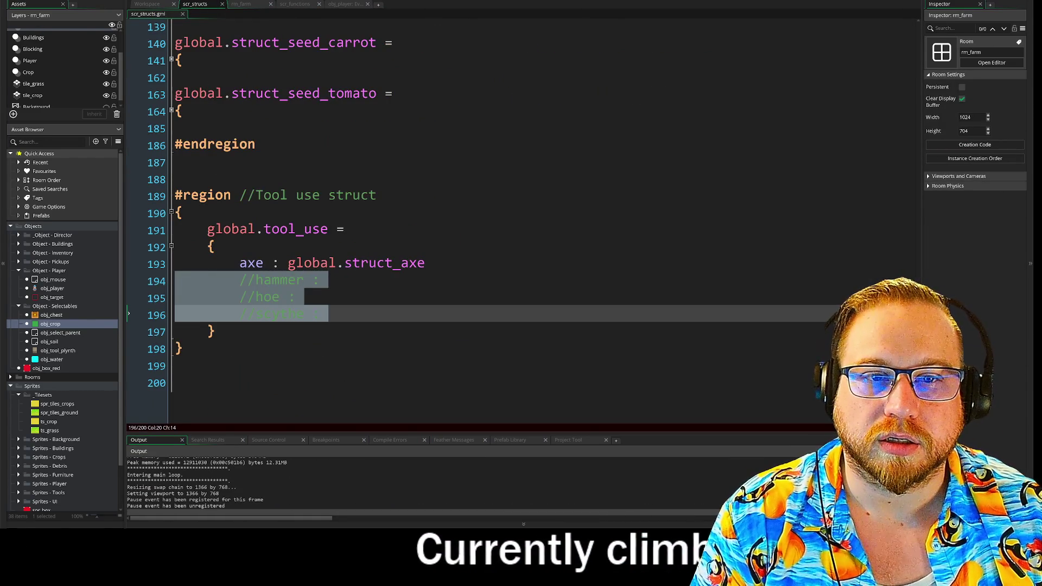
scroll(489, 217, up, 15)
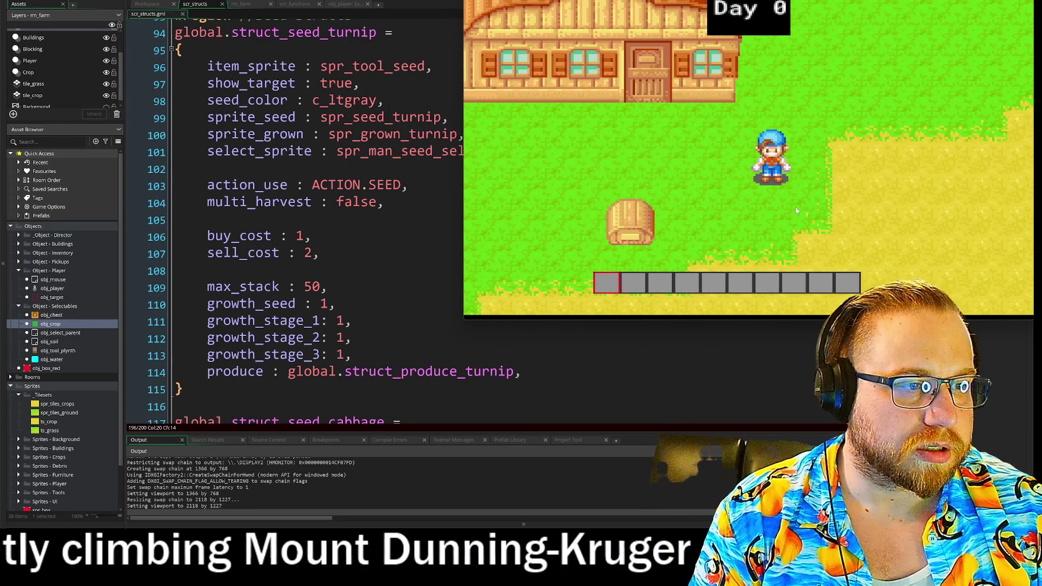
key(i)
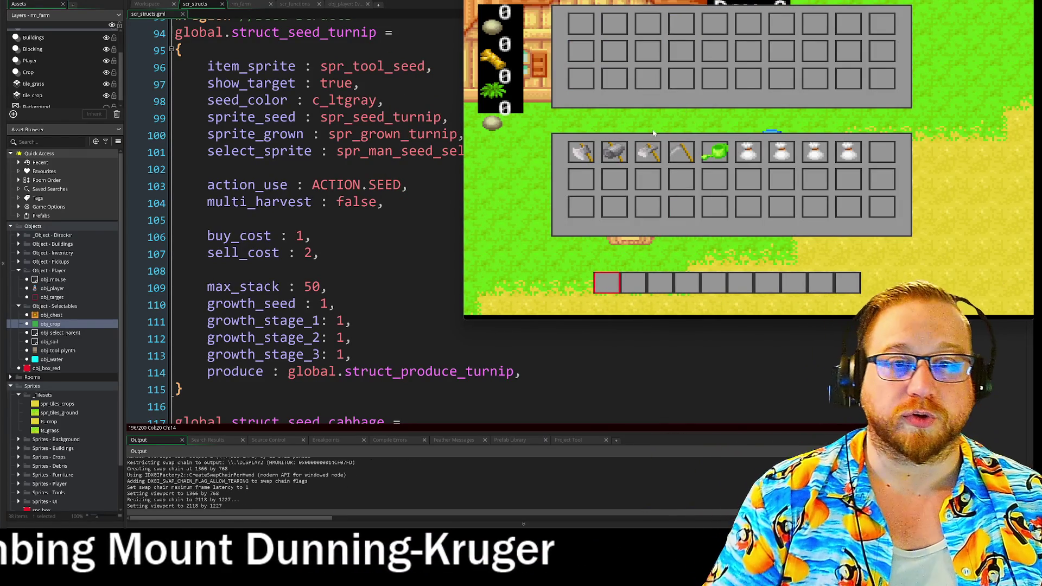
- Drag the tool and seed bag onto the hotbar, close the inventory, and till a soil tile
drag(648, 152, 611, 281)
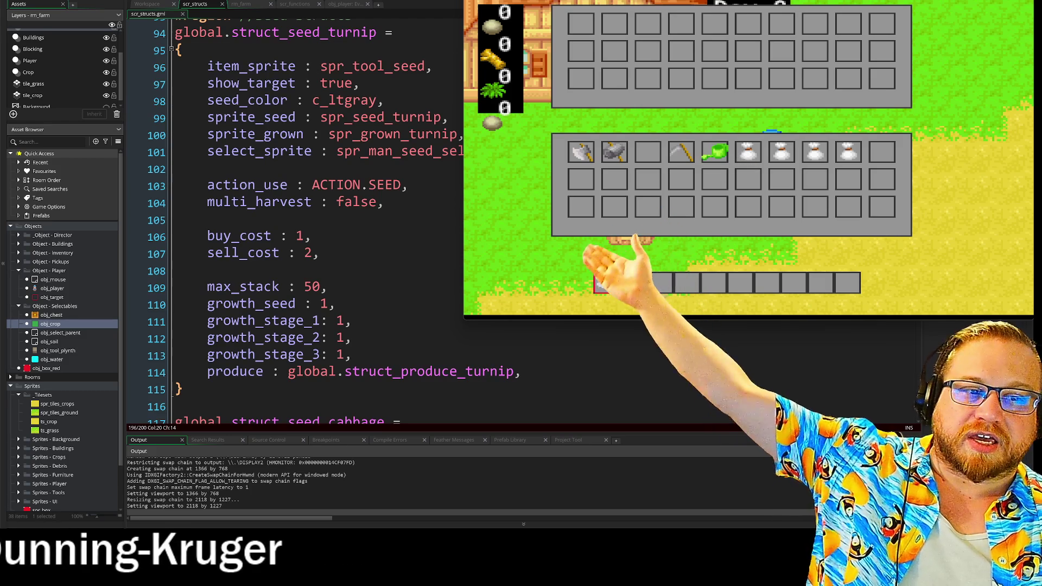
drag(748, 155, 634, 282)
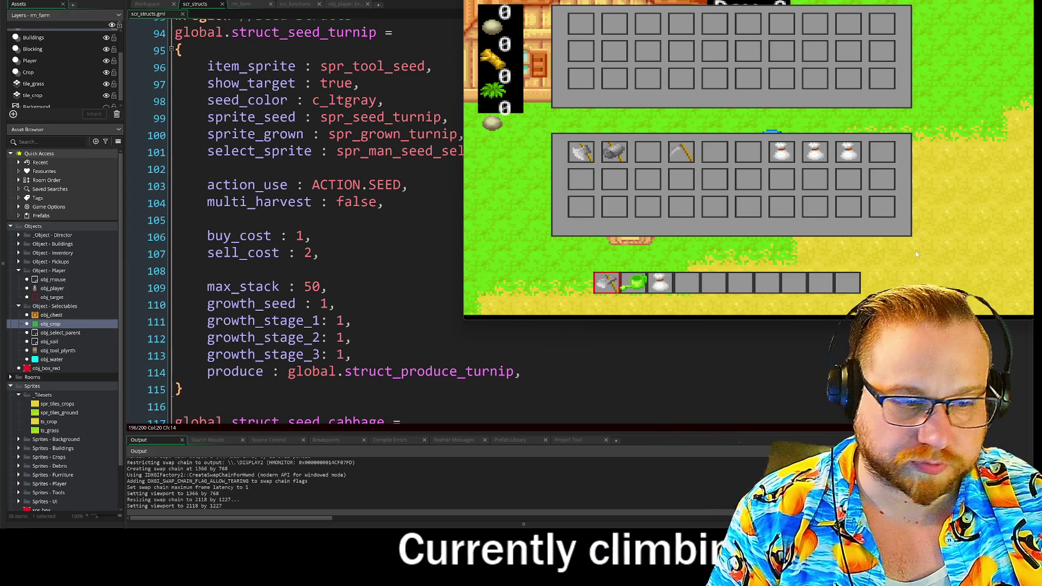
key(i)
click(809, 183)
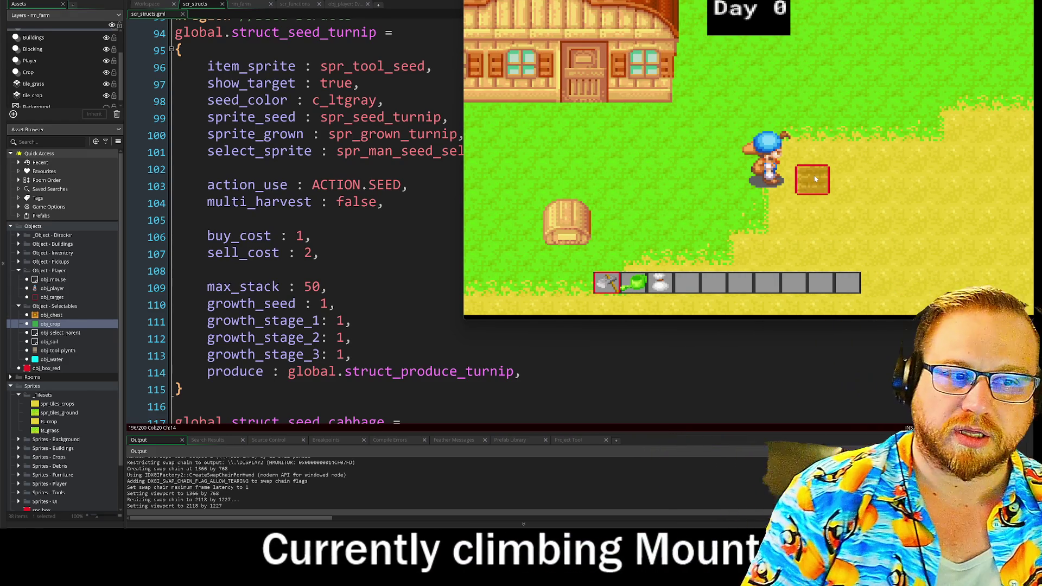
scroll(814, 173, down, 2)
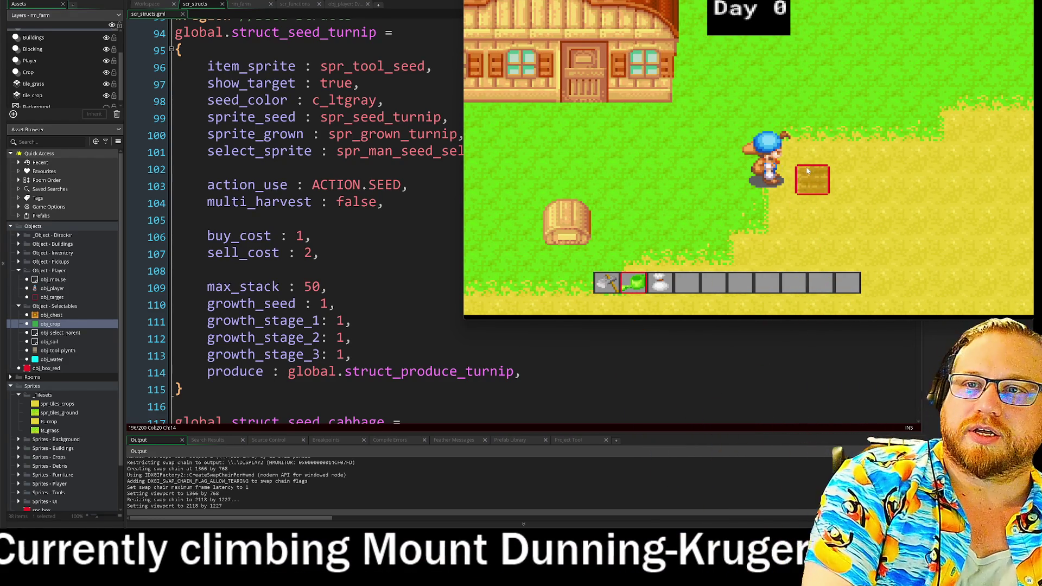
- Plant turnip seeds, skip ahead a day, harvest the turnip, then shrink the game window
click(806, 171)
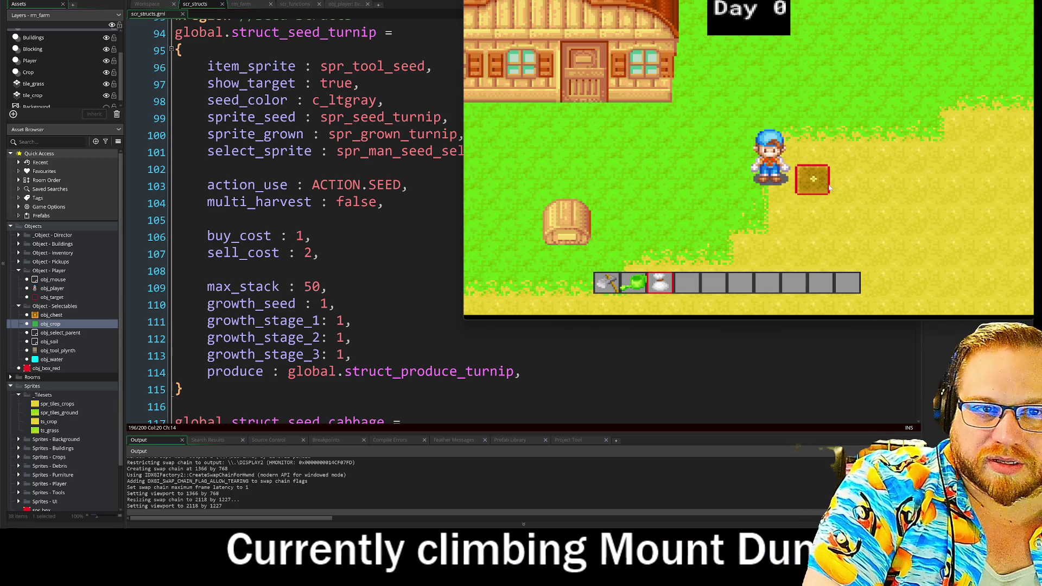
key(a)
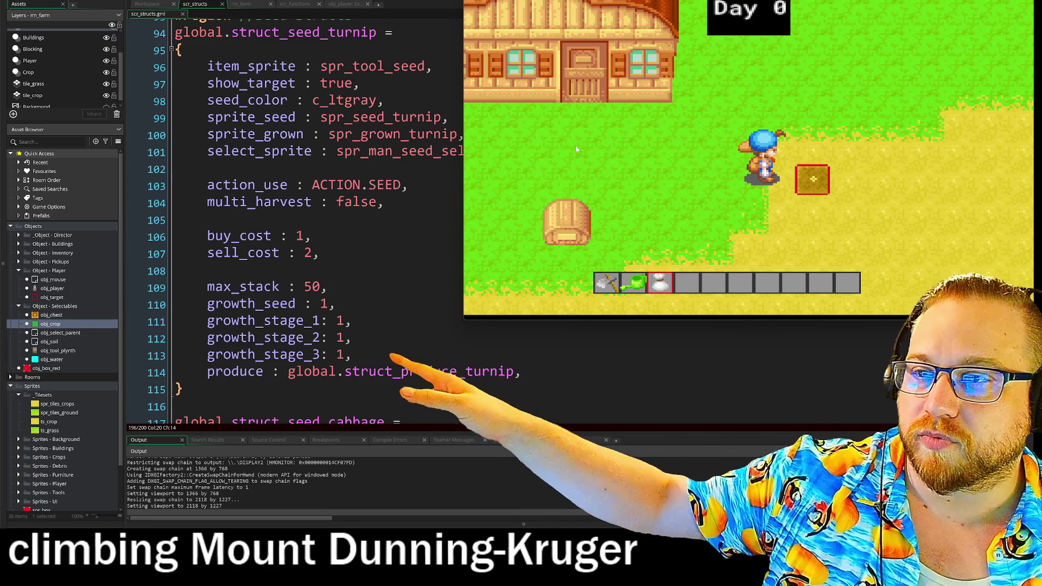
key(space)
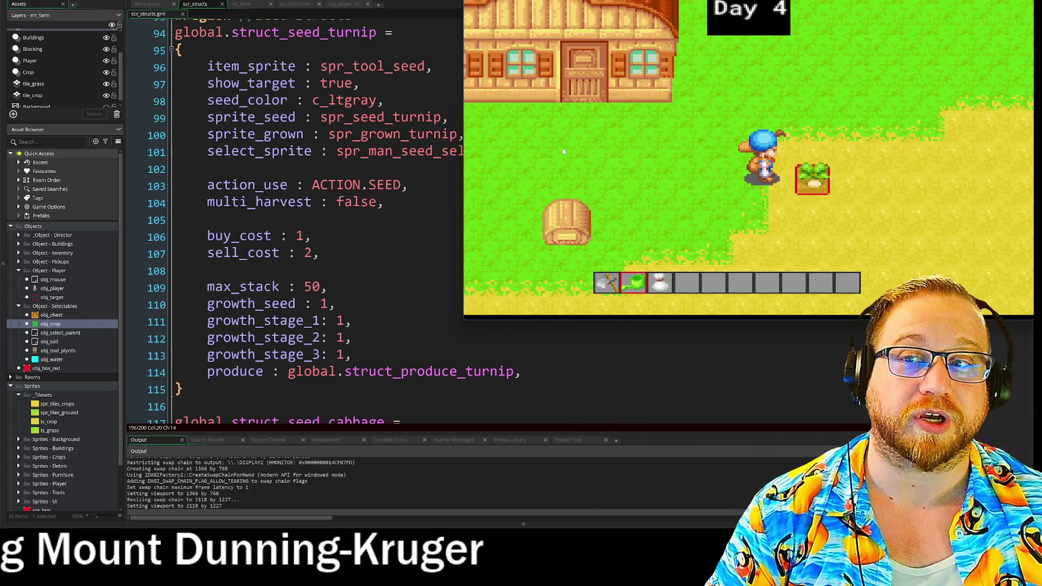
key(space)
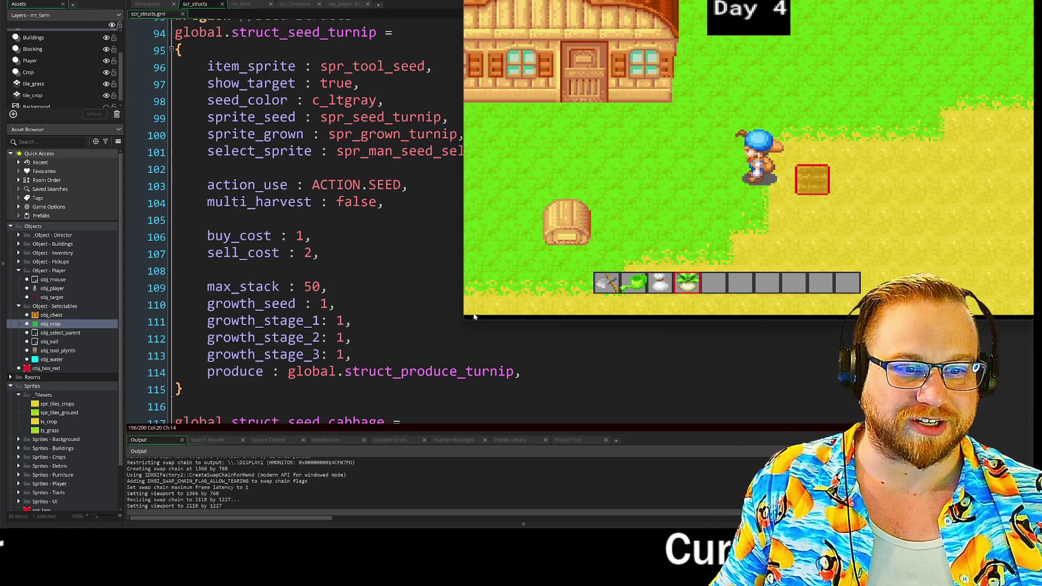
drag(465, 320, 500, 296)
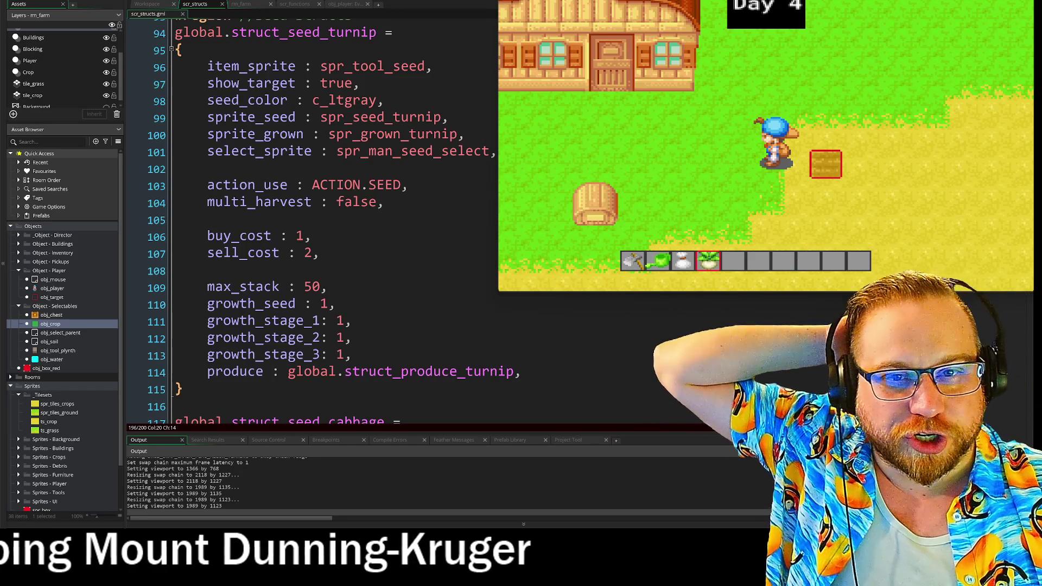
drag(215, 84, 352, 92)
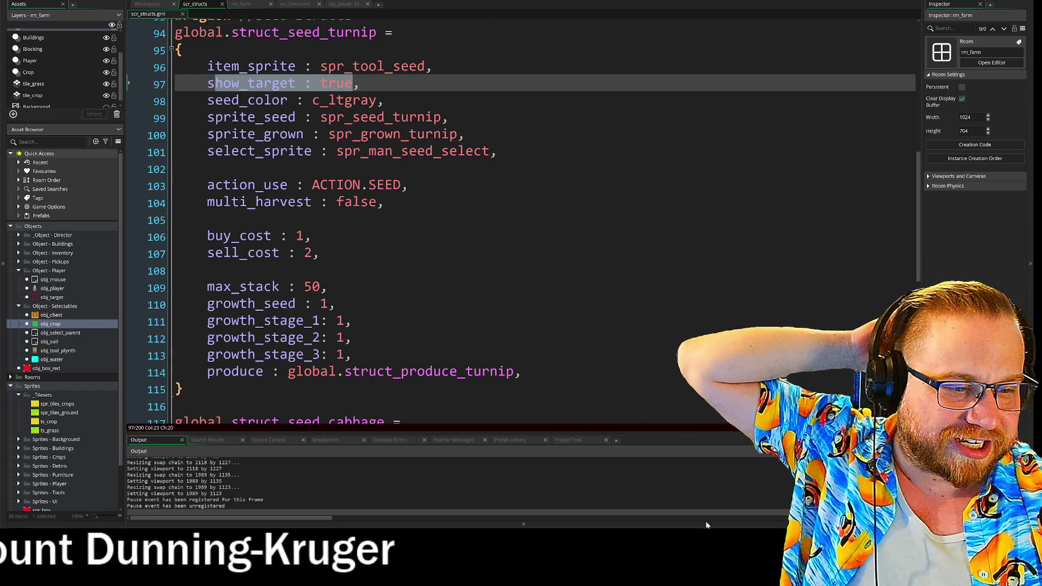
- Walk the player with WASD around the tilled tile to check the target box, then open the inventory
key(alt+Tab)
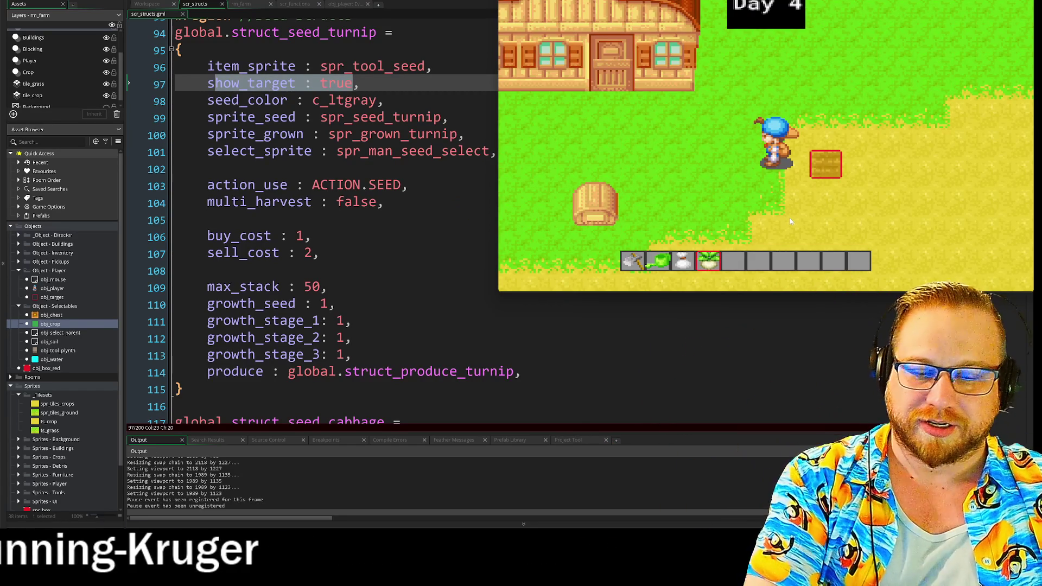
key(a)
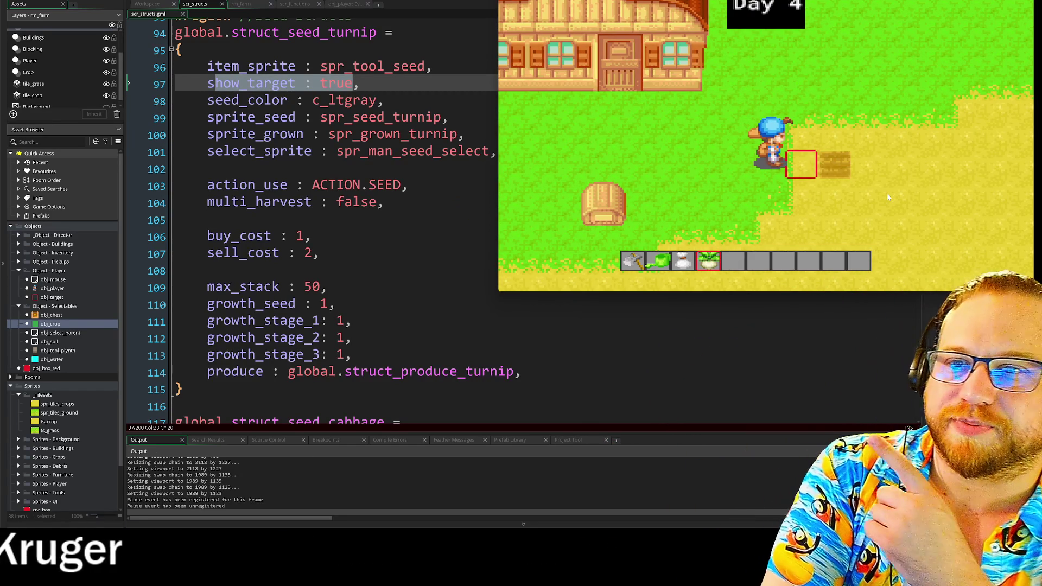
key(d)
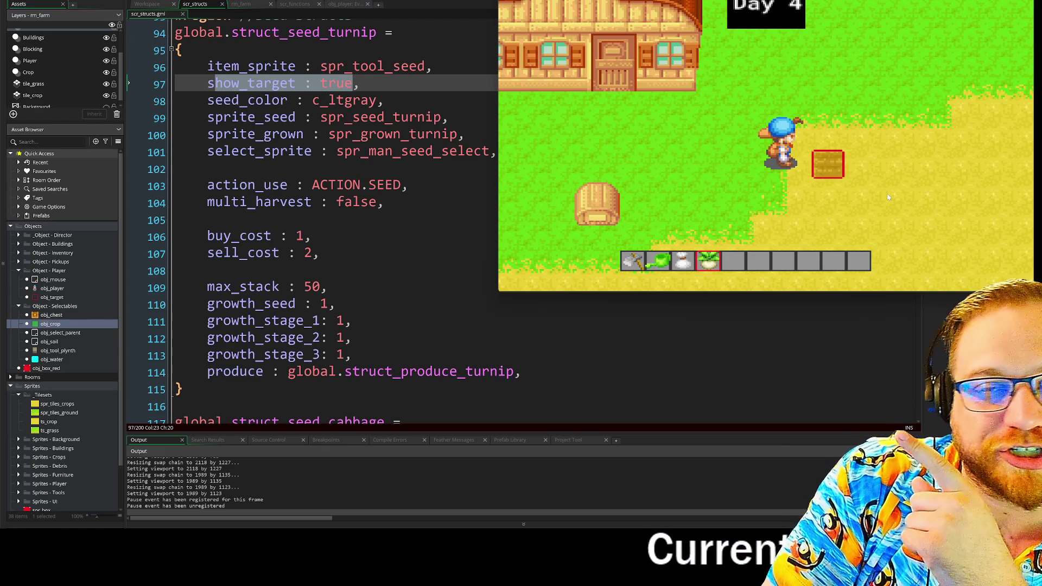
key(d)
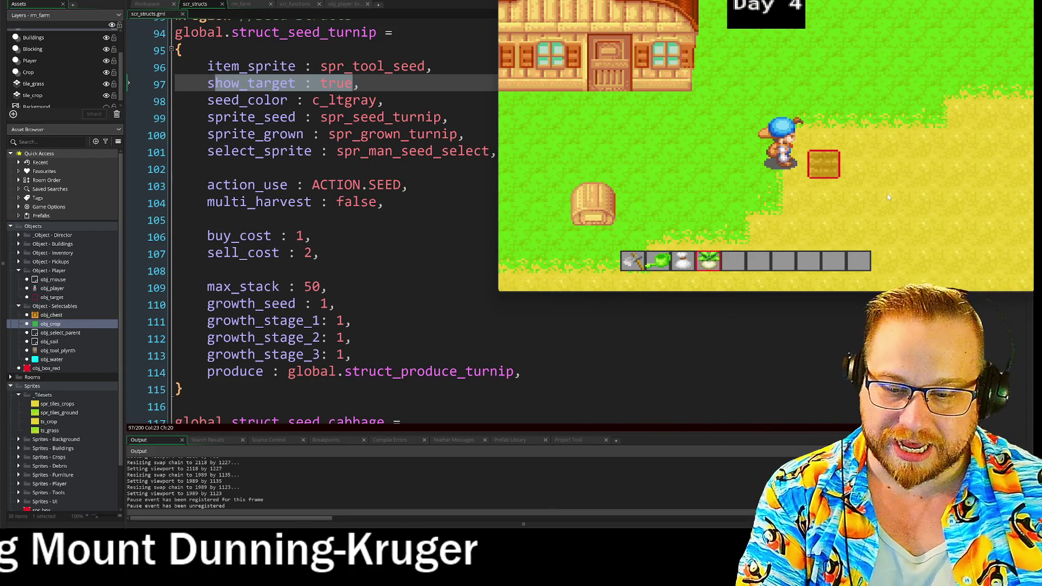
key(a)
key(s)
scroll(917, 214, up, 1)
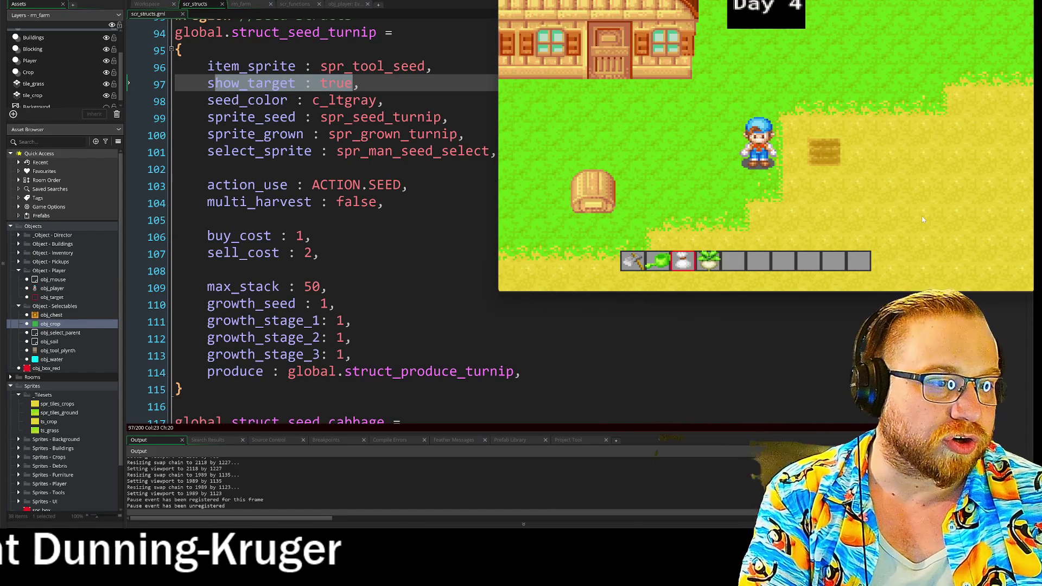
key(i)
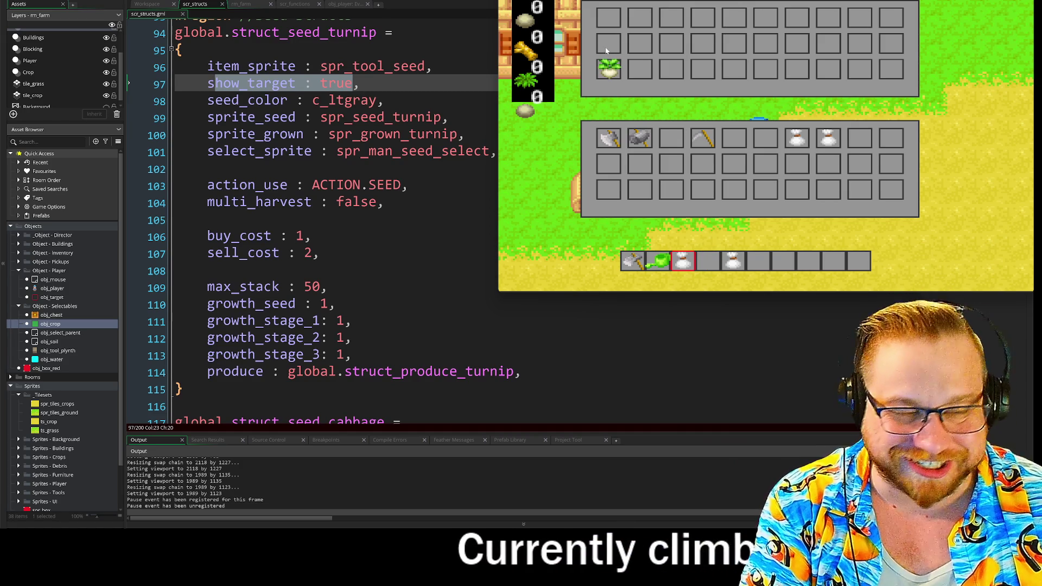
- Plant seeds in the targeted tile, then water the crop while skipping days with N
key(i)
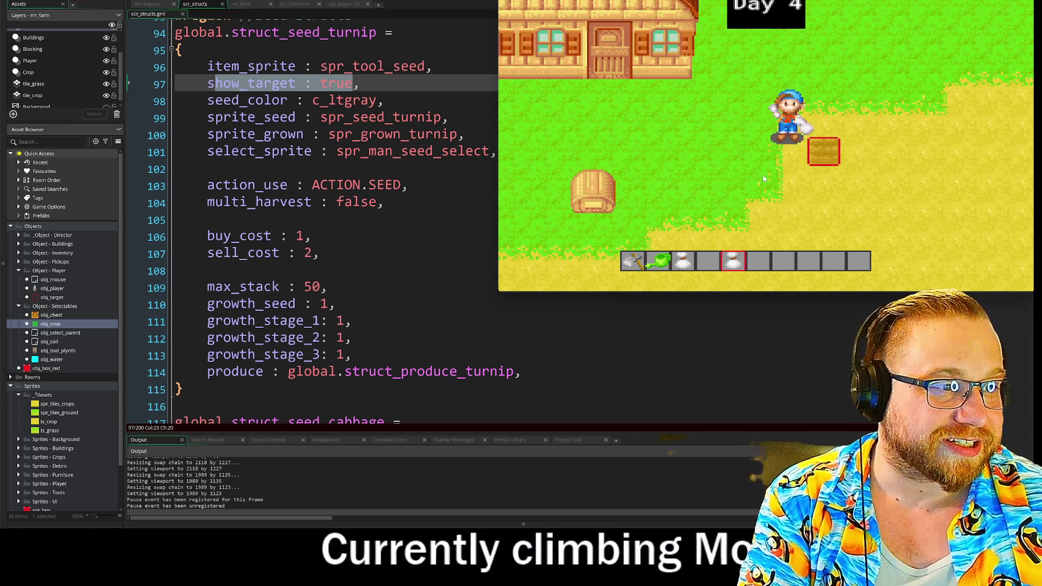
click(763, 178)
key(2)
key(n)
click(763, 174)
key(n)
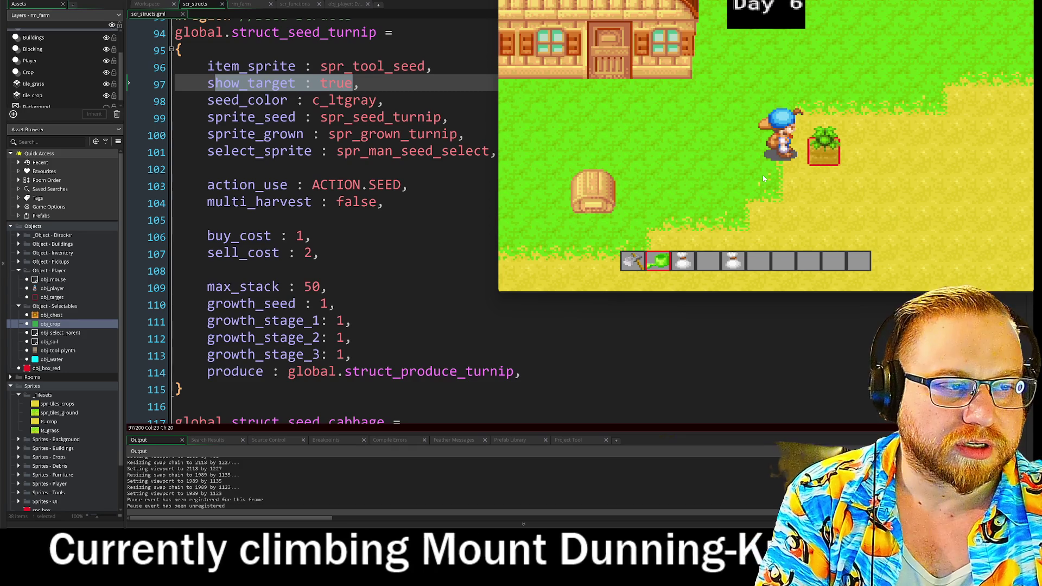
click(763, 175)
key(n)
key(n)
click(763, 175)
key(n)
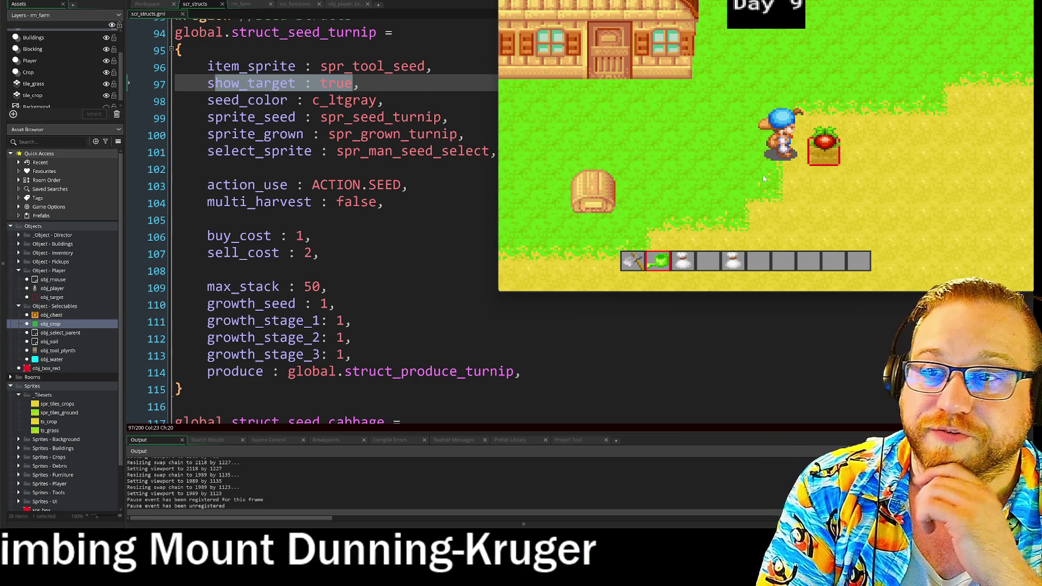
scroll(761, 178, down, 2)
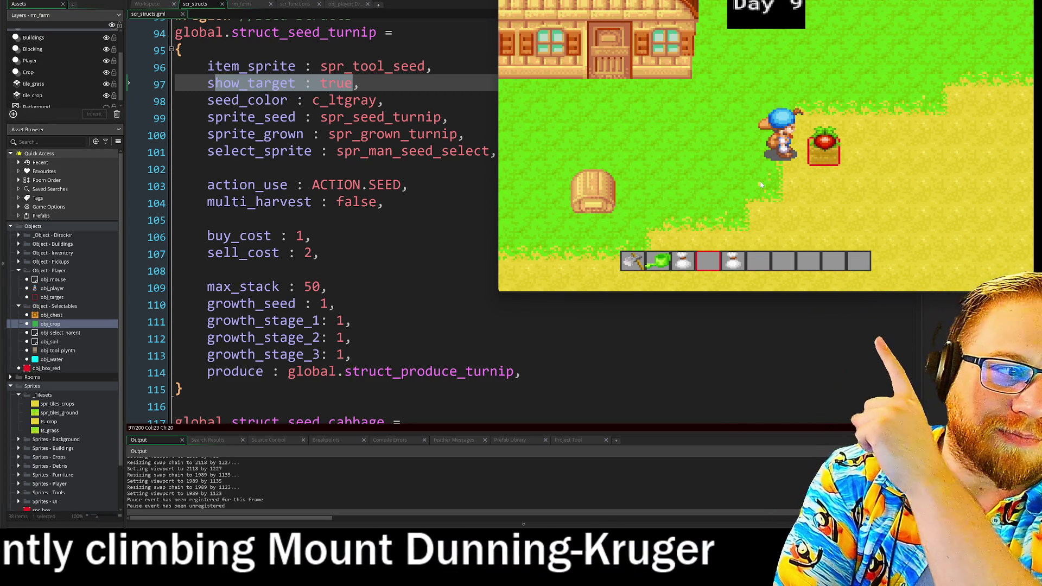
- Harvest the ripe turnip, water the regrowing crop, and harvest it again
key(d)
key(space)
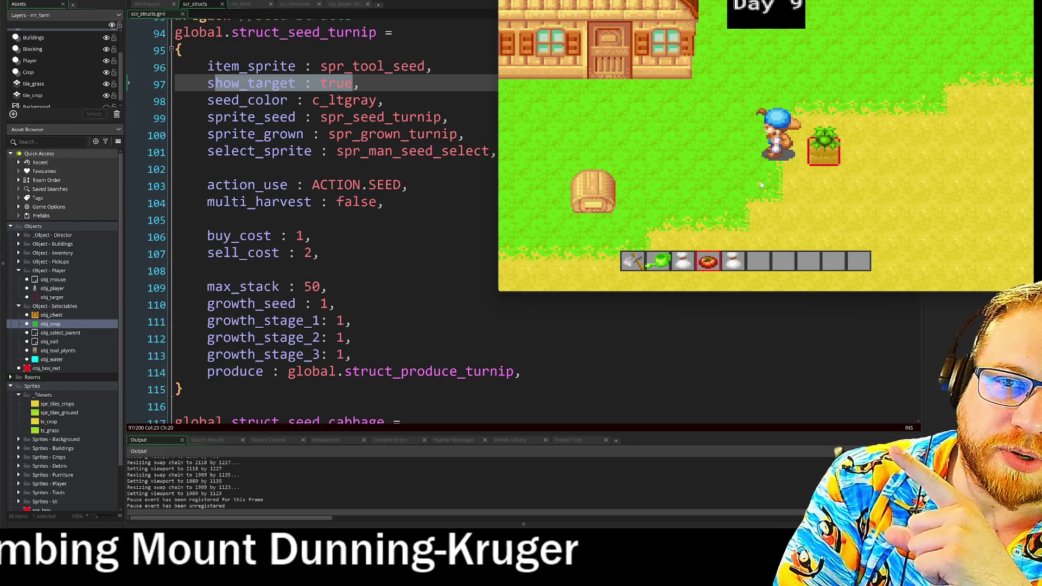
key(2)
key(space)
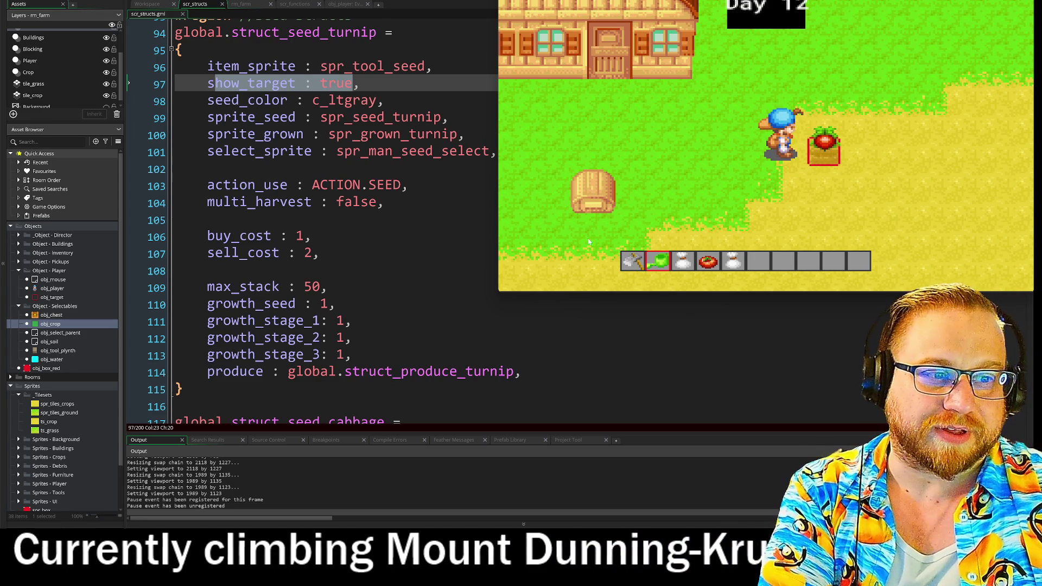
key(4)
click(814, 186)
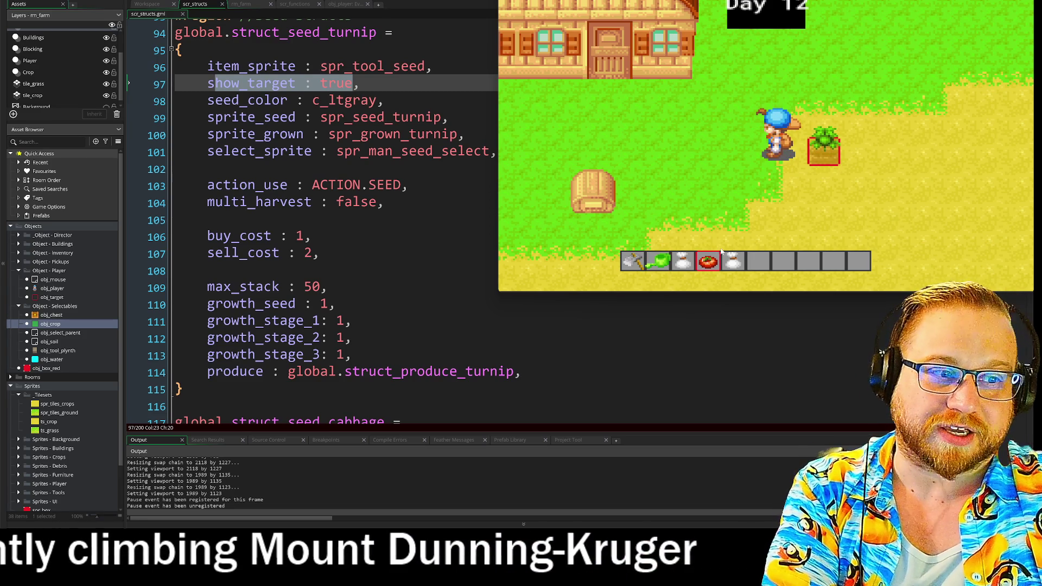
- Walk the farmer around the crop to confirm the target box appears, then quit with Escape
key(d)
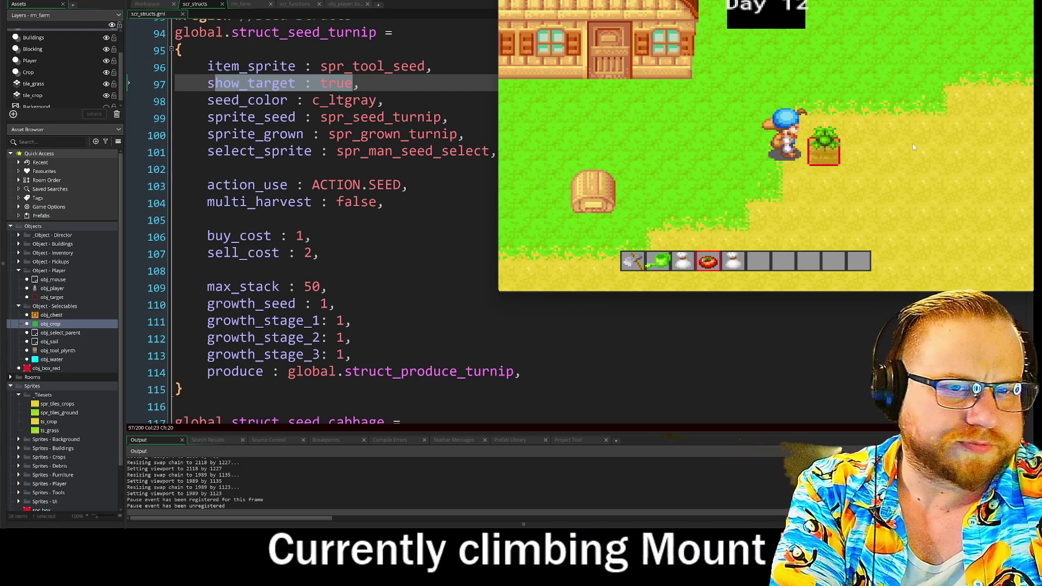
key(a)
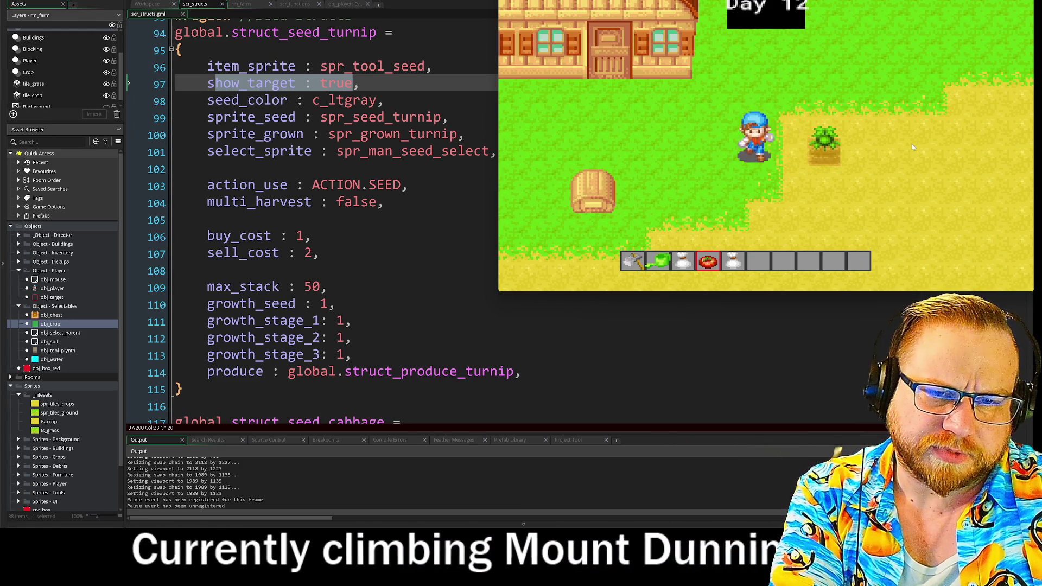
key(d)
key(a)
key(w)
key(d)
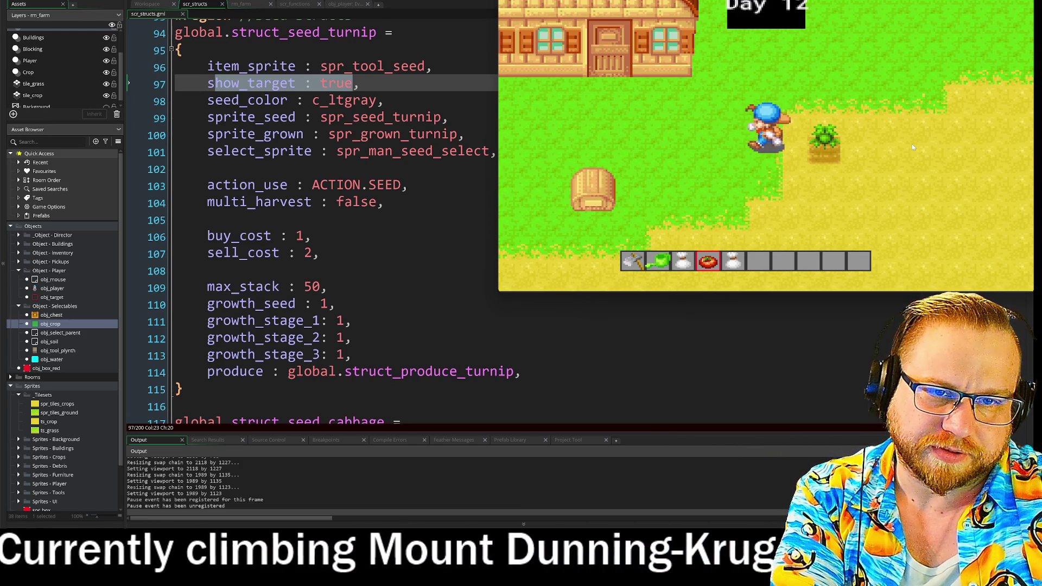
key(a)
key(s)
key(d)
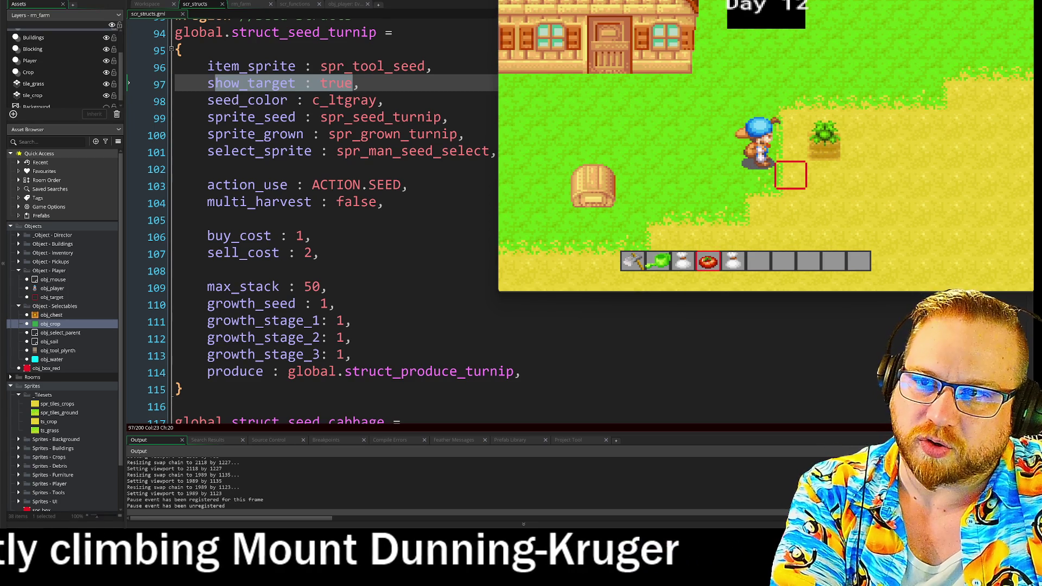
mouse_move(369, 118)
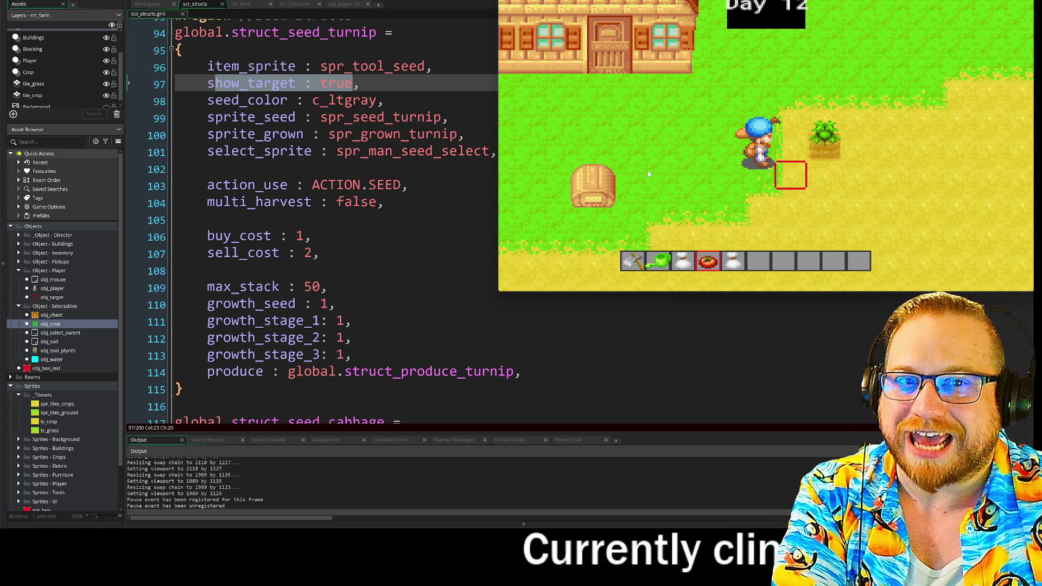
key(Escape)
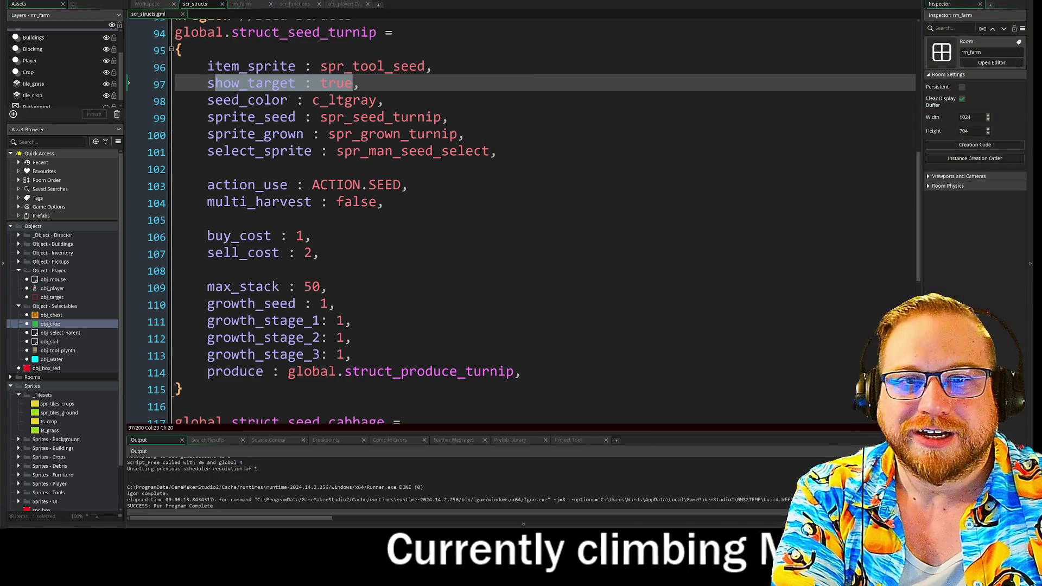
- Fold the turnip seed struct with Ctrl+Shift+[ and briefly select the seed struct lines 94–164
key(ctrl+shift+bracketleft)
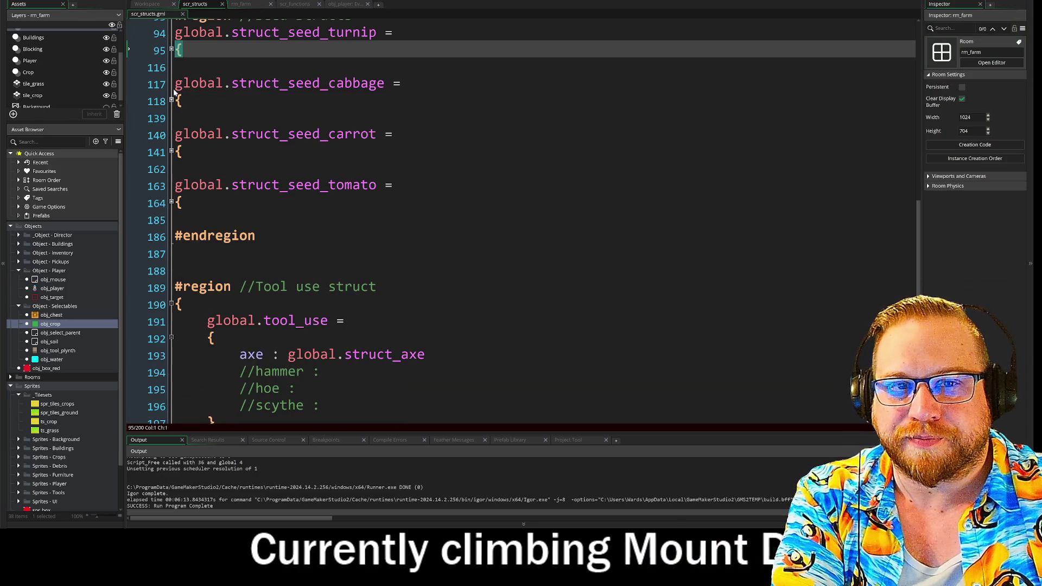
mouse_move(175, 32)
mouse_down()
mouse_move(402, 187)
mouse_move(413, 212)
mouse_up()
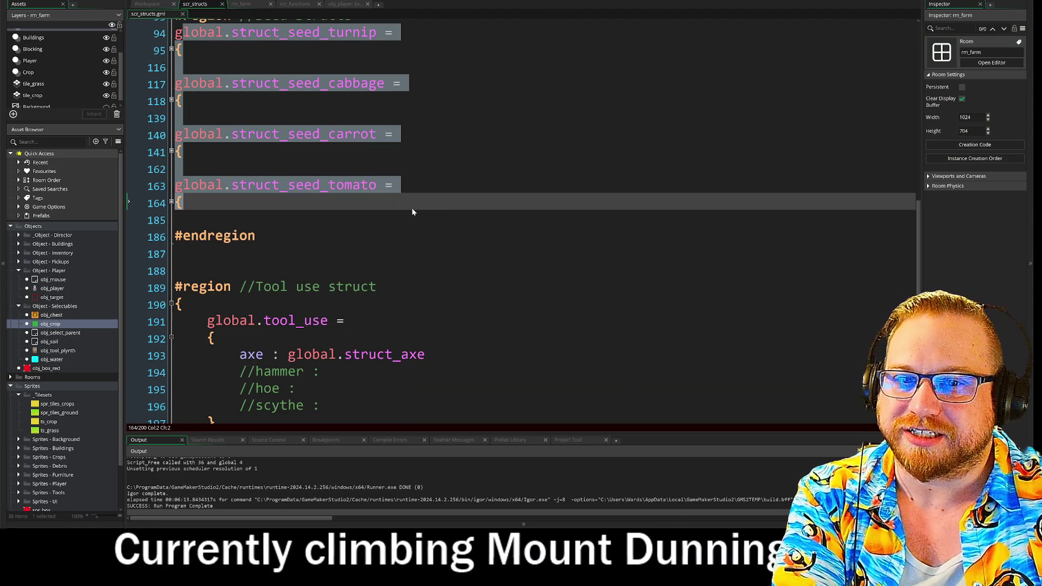
click(472, 204)
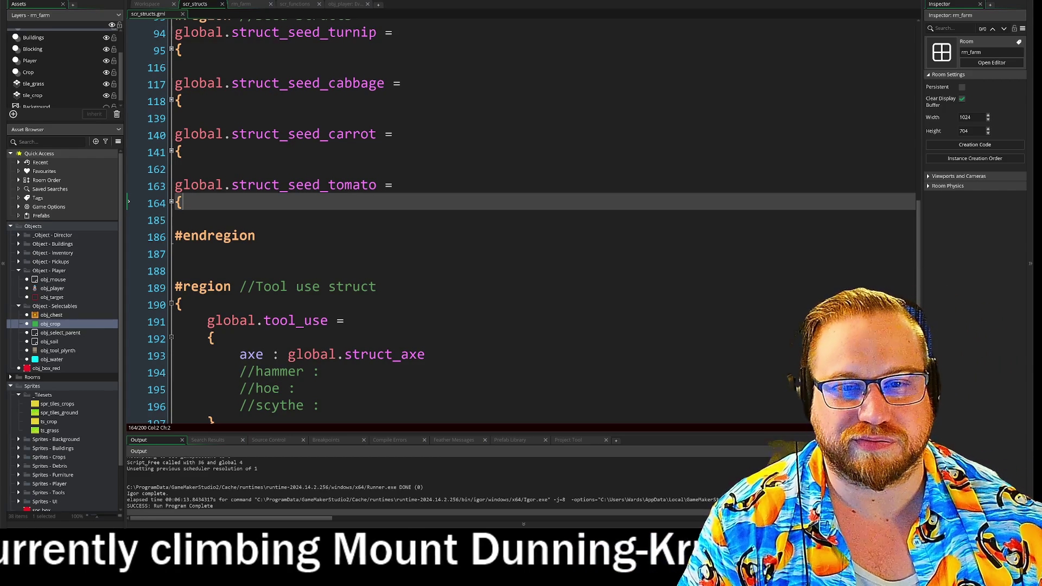
scroll(521, 217, down, 2)
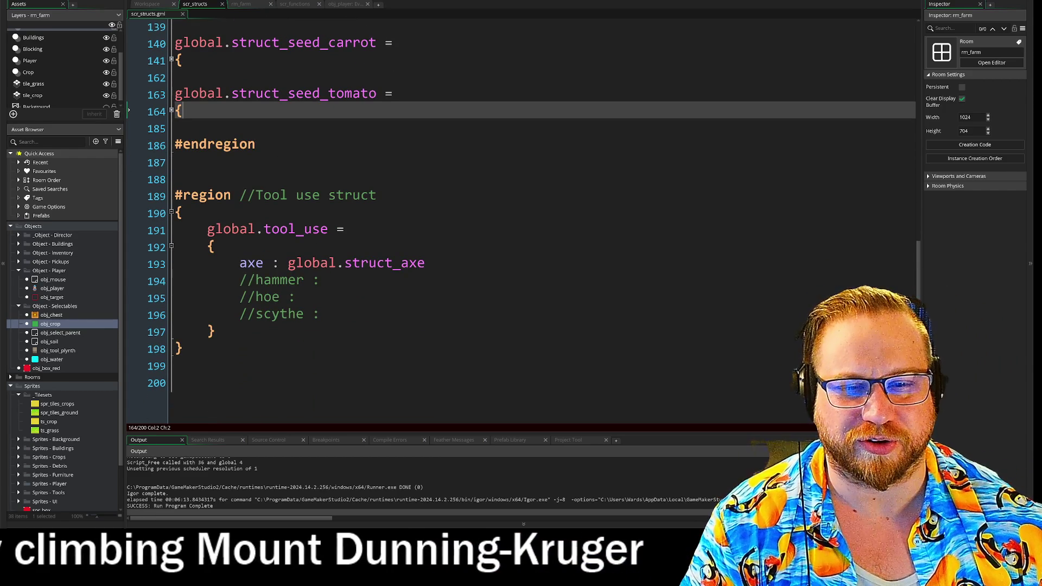
- Uncomment the hammer, hoe and scythe entries in tool_use and indent scythe to match
drag(240, 280, 256, 280)
key(BackSpace)
key(Down)
key(shift+Right)
key(shift+Right)
key(BackSpace)
key(Down)
key(shift+Right)
key(shift+Right)
key(BackSpace)
key(BackSpace)
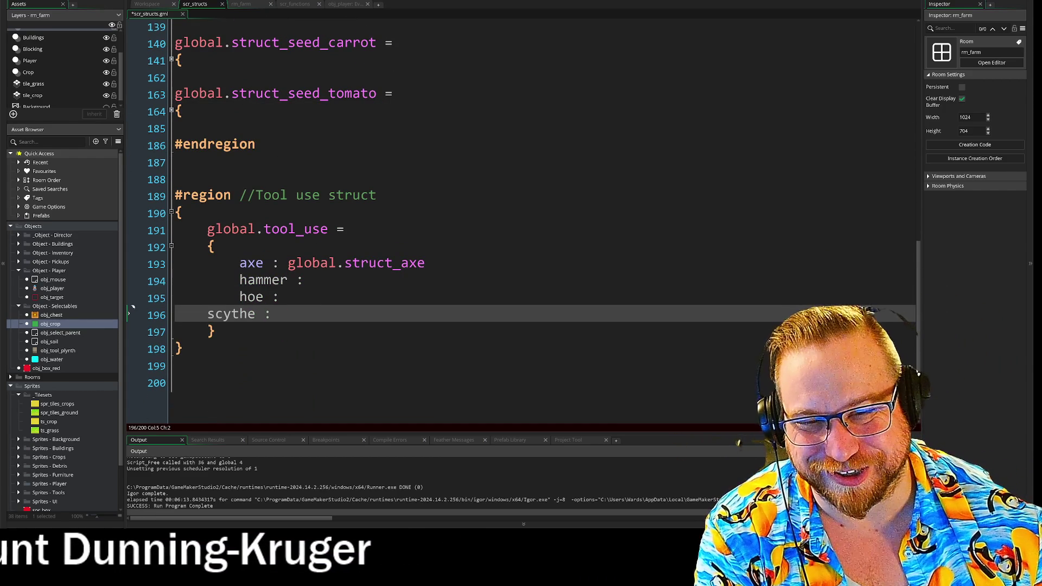
key(Tab)
- Set hammer to global.struct_hammer and hoe to global.struct_hoe using autocomplete
key(Up)
key(Up)
key(End)
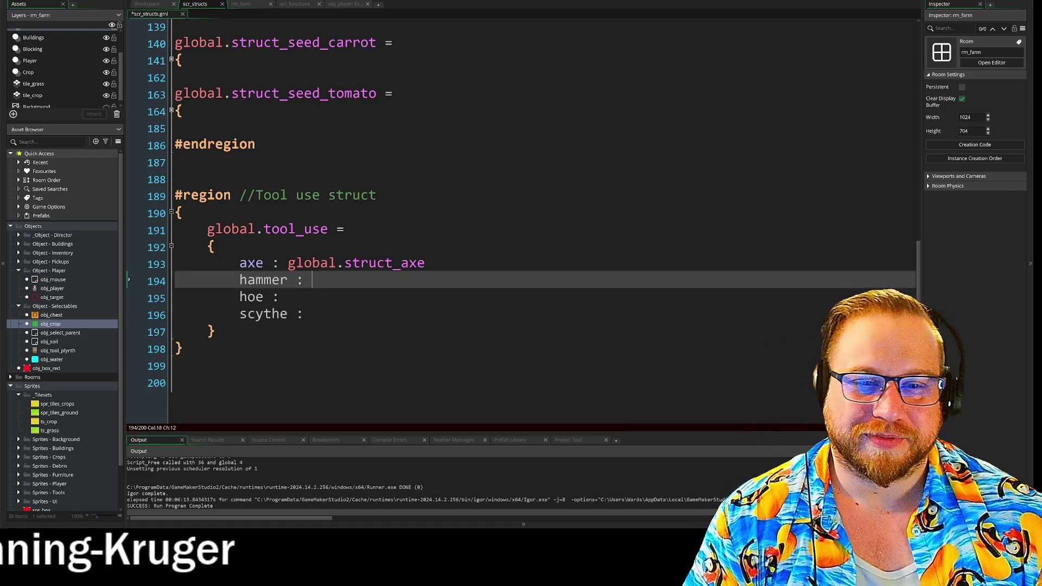
drag(288, 263, 342, 270)
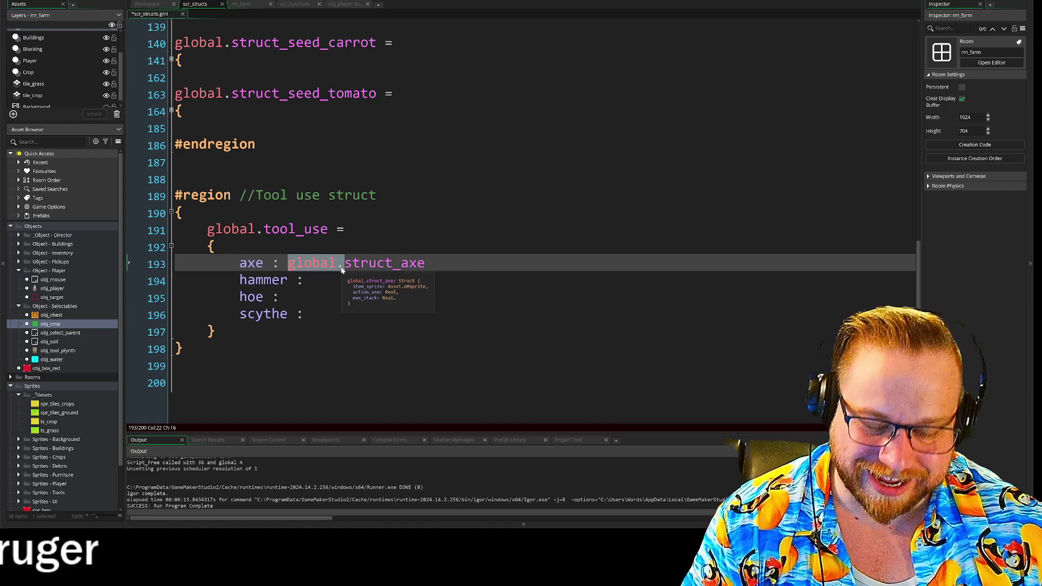
click(313, 280)
text(global.s)
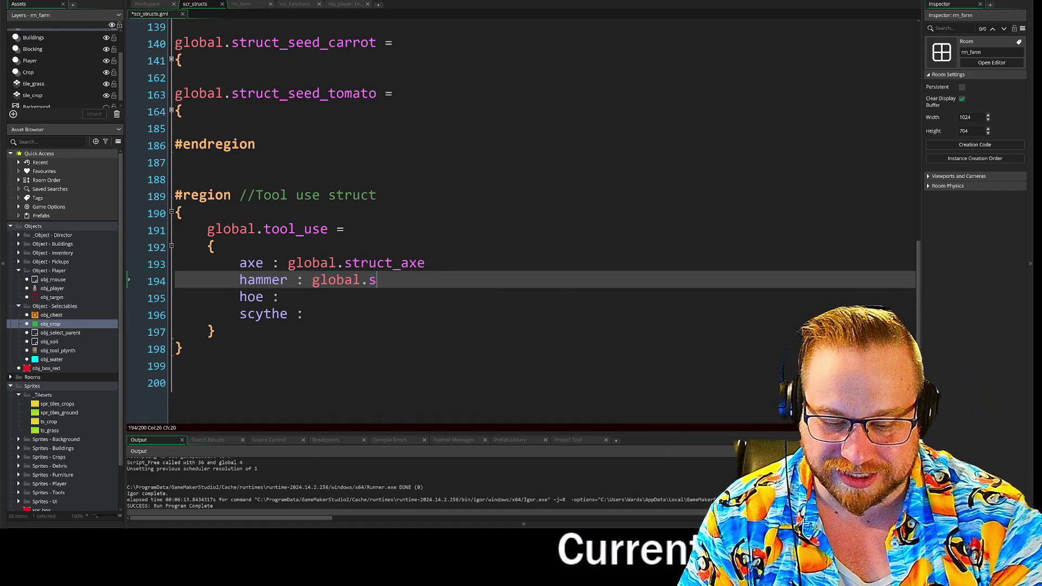
text(tr)
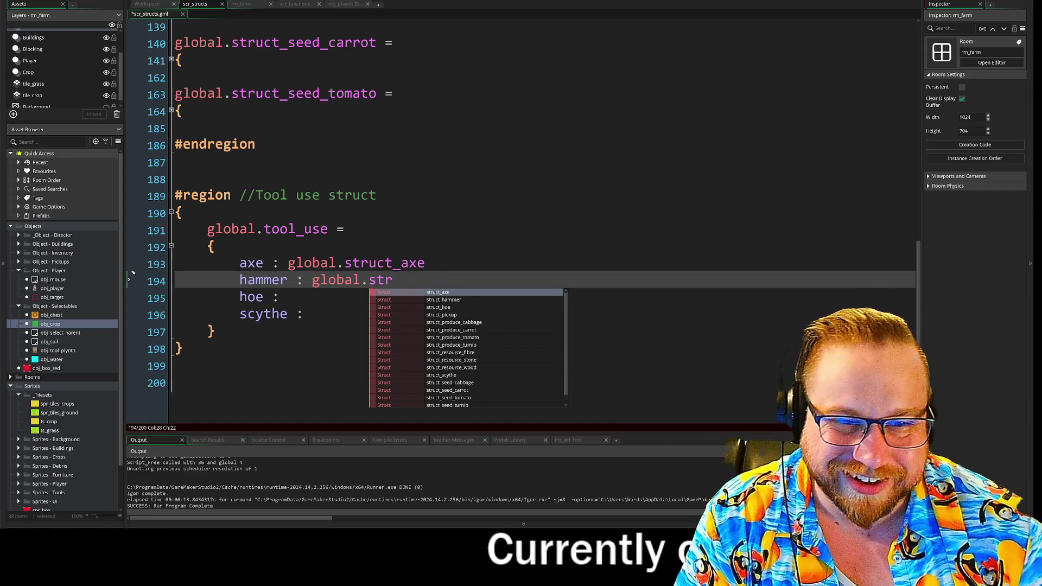
key(Down)
key(Return)
click(288, 297)
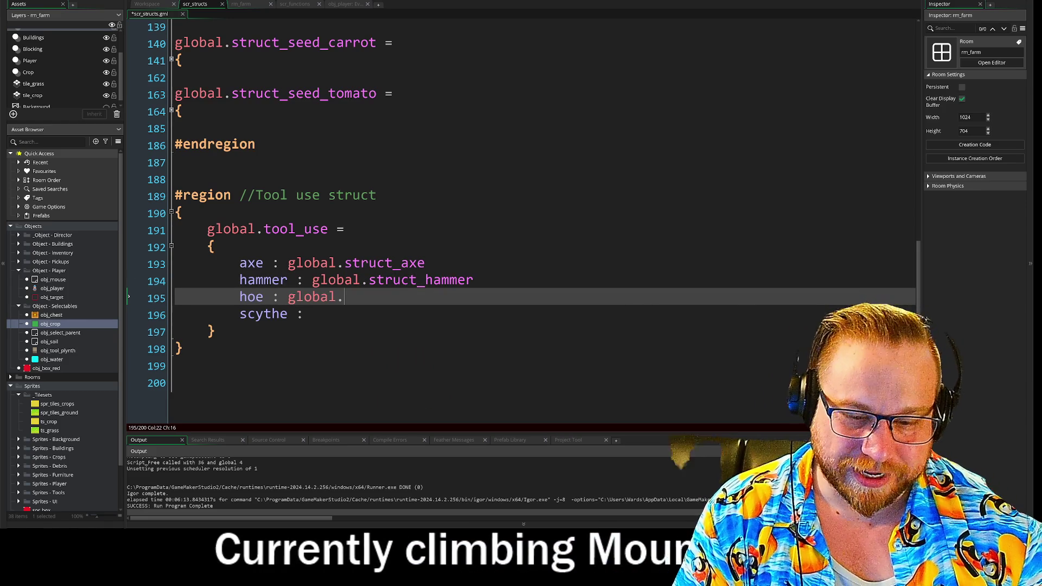
text(stru)
key(Down)
key(Down)
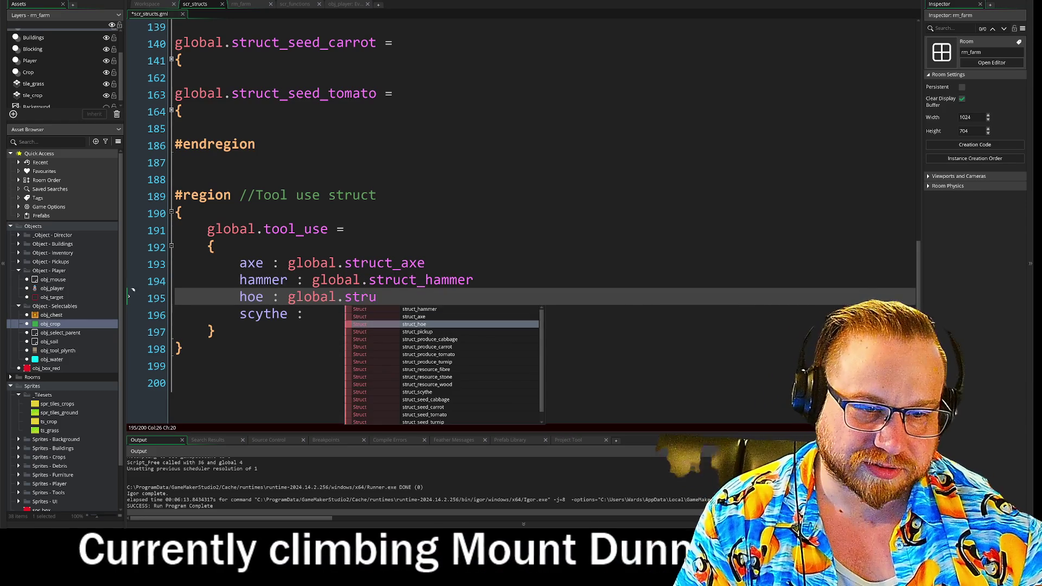
key(Return)
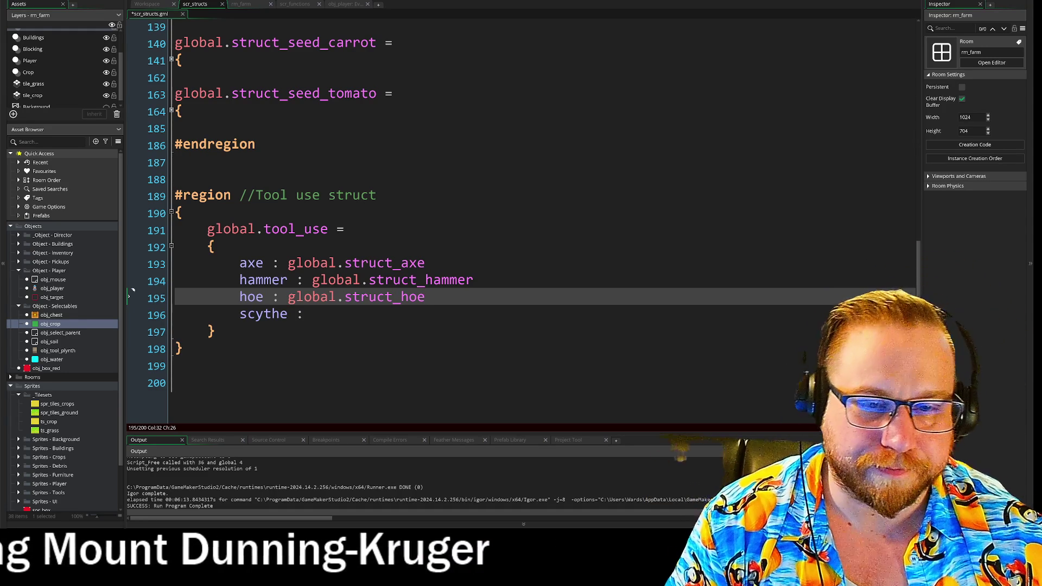
- Add commas after the axe, hammer and hoe entries in tool_use
scroll(521, 217, up, 1)
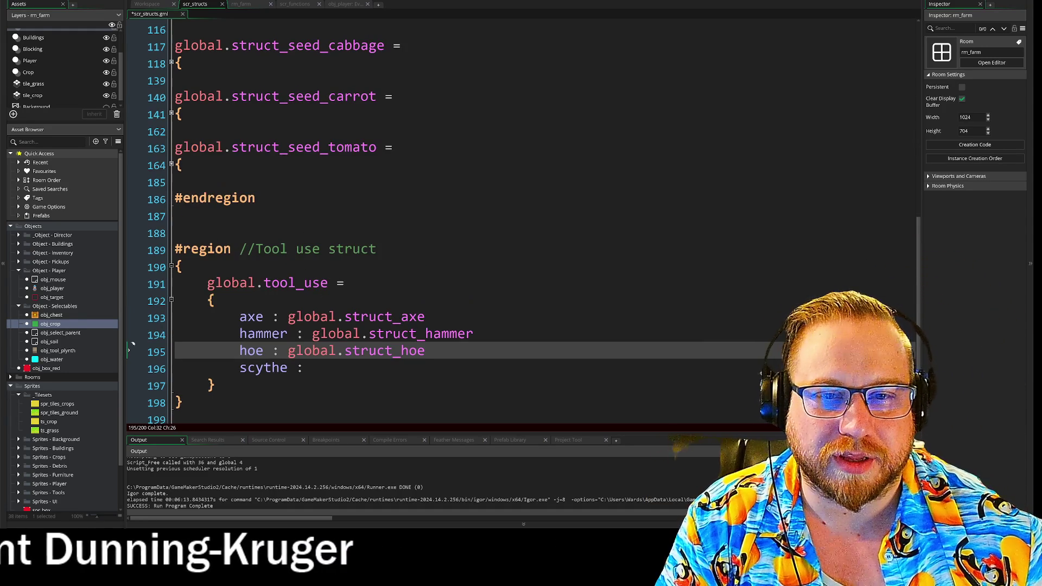
click(171, 164)
click(171, 164)
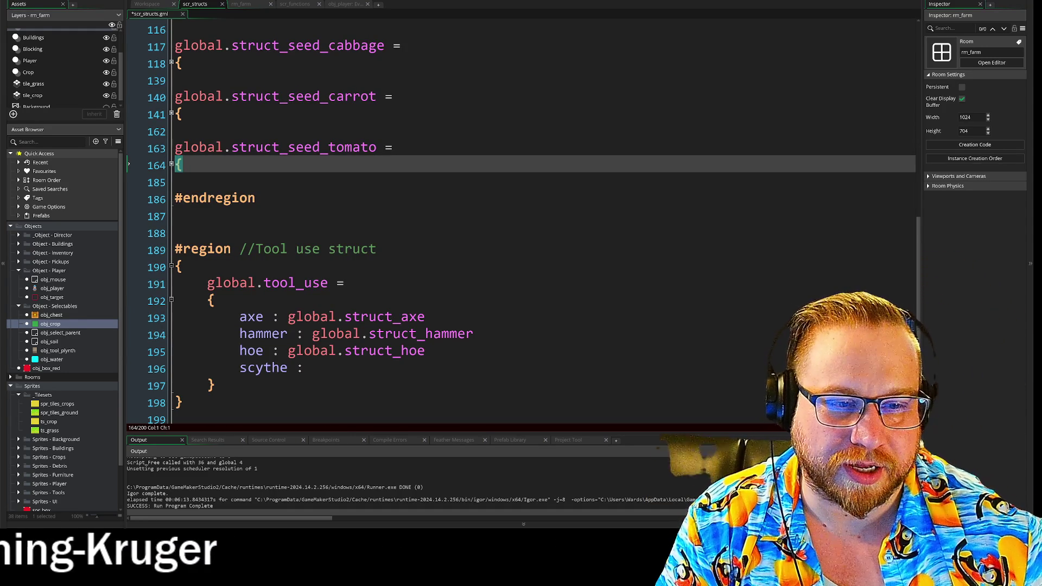
click(429, 317)
text(,)
key(Down)
key(End)
text(,)
key(Down)
text(,)
key(Down)
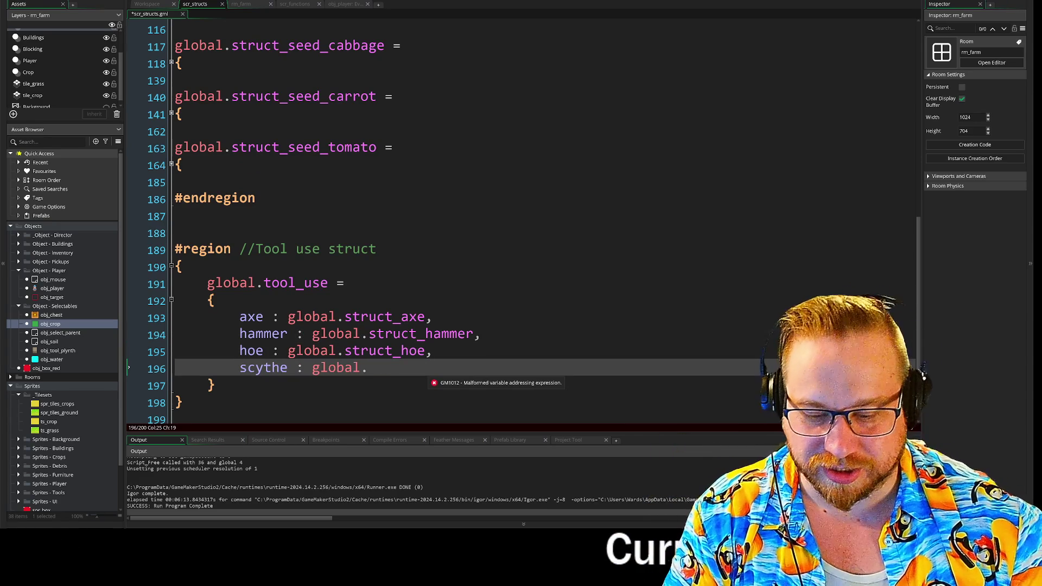
- Set scythe to global.struct_scythe from the autocomplete suggestions
text(stru)
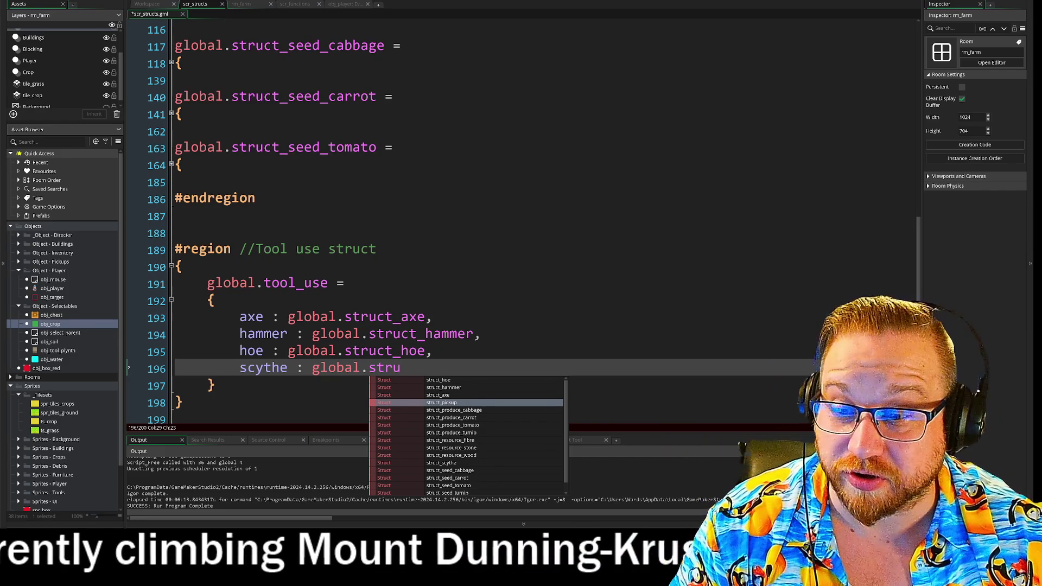
key(Down)
key(Down)
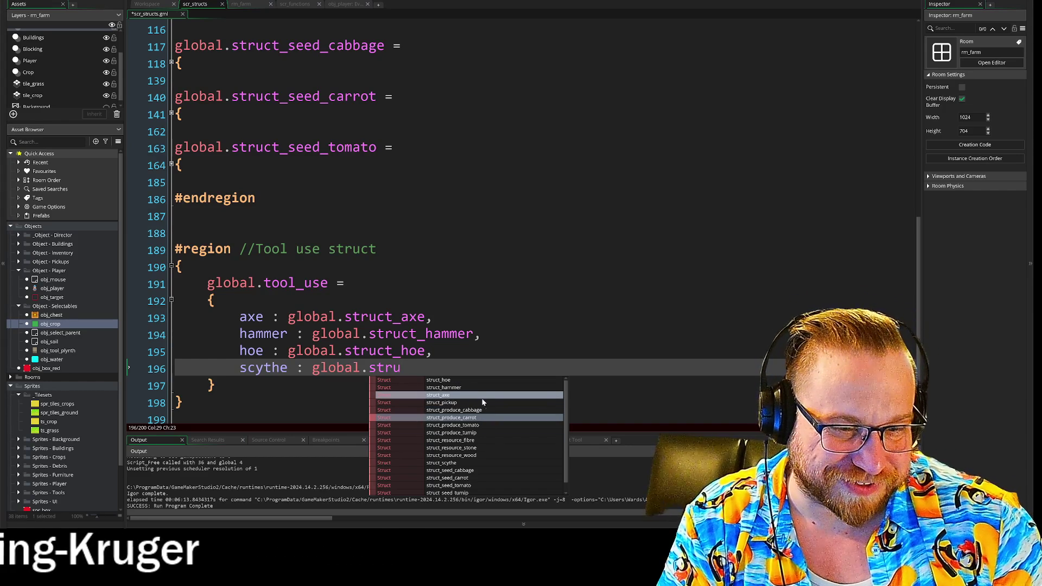
click(475, 463)
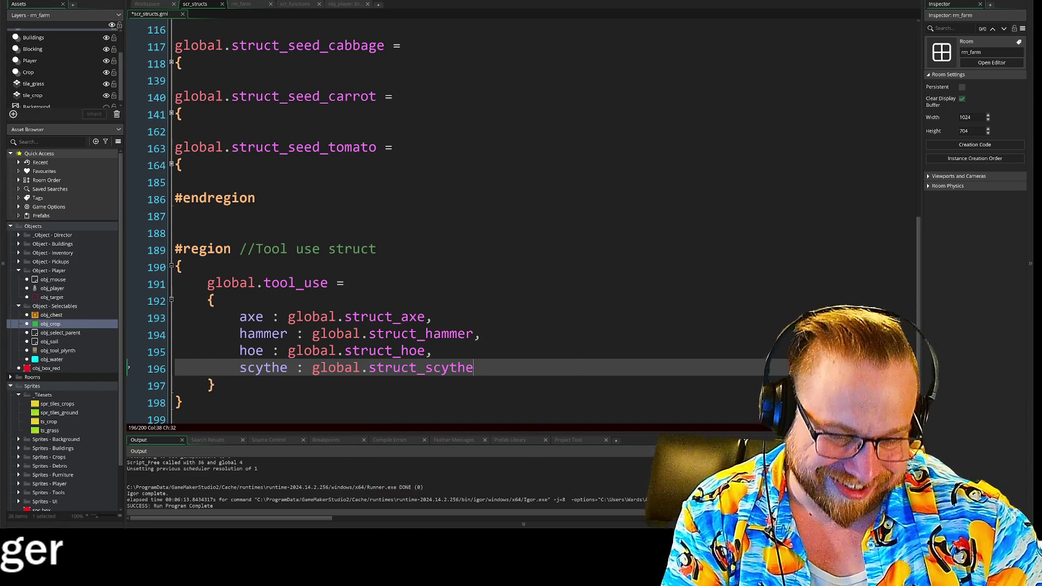
text(,)
click(215, 385)
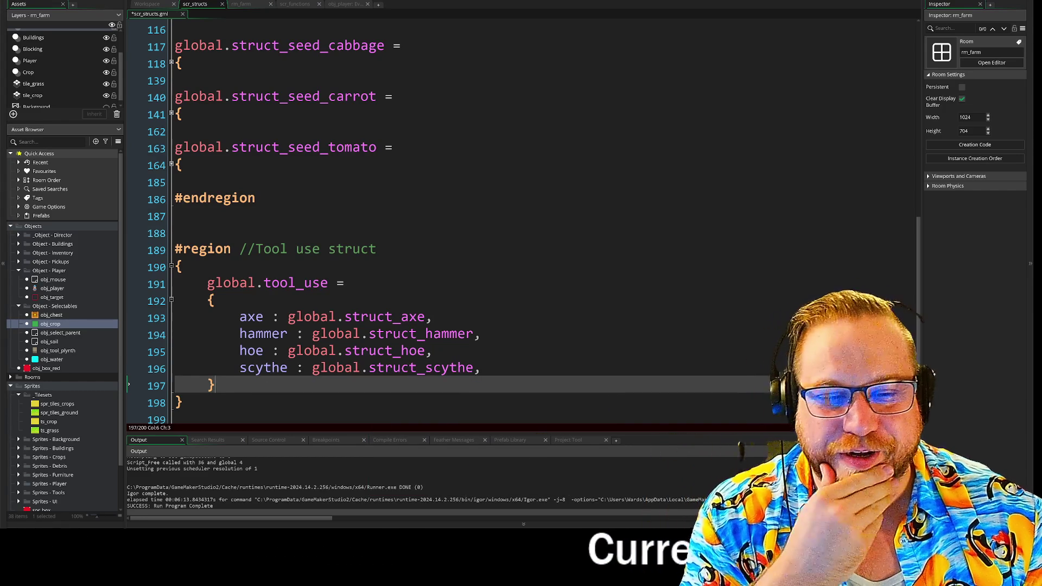
scroll(427, 221, down, 1)
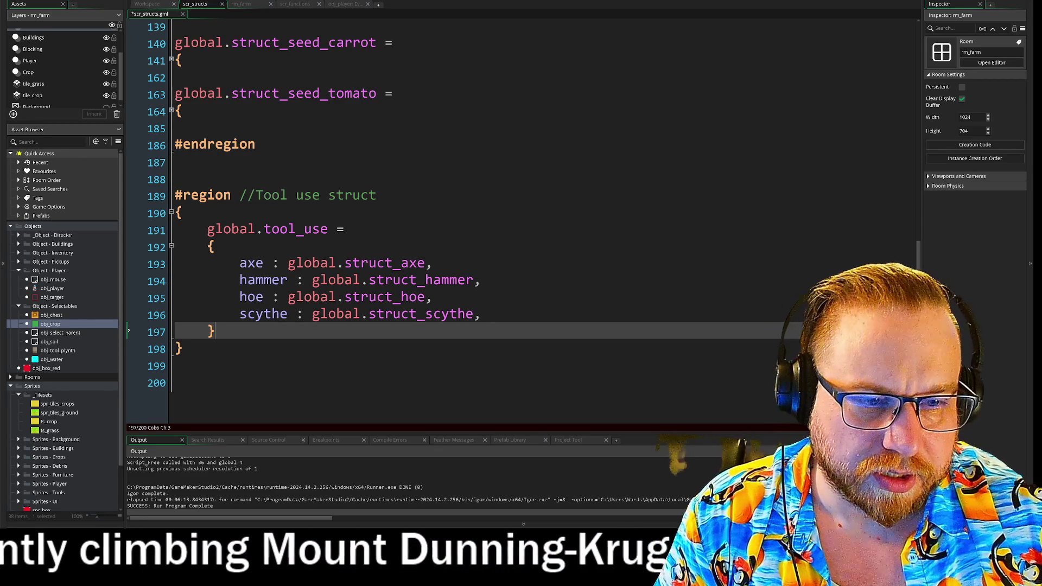
- Review the tool_use struct, then expand global.struct_seed_carrot at line 141
click(481, 314)
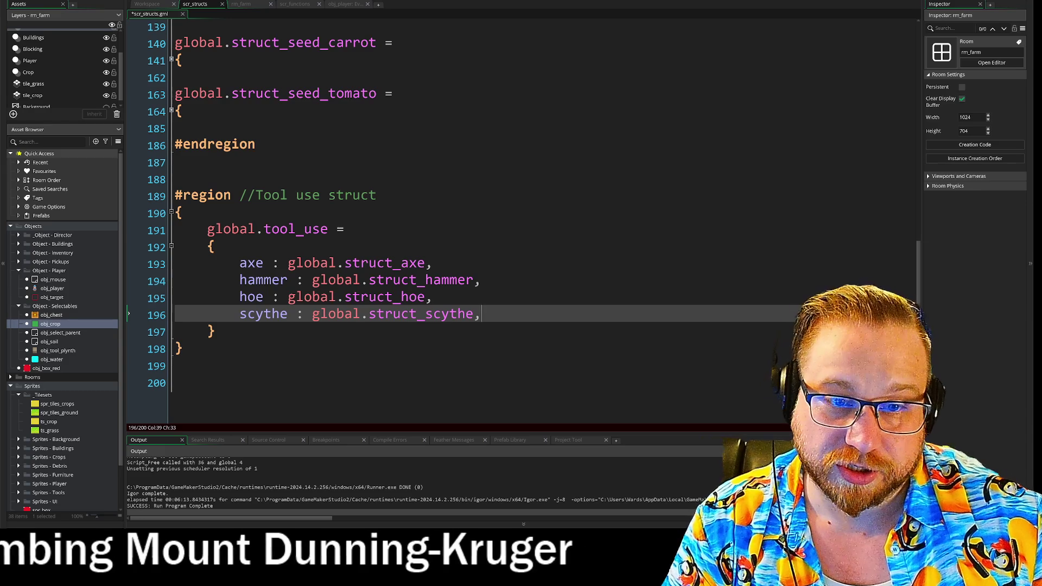
drag(264, 229, 352, 229)
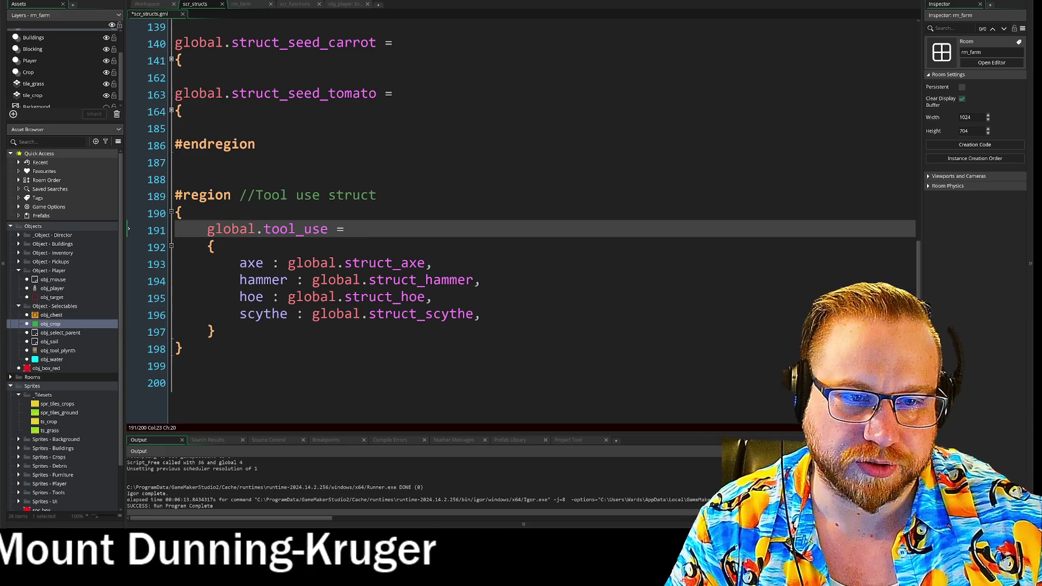
scroll(521, 218, up, 10)
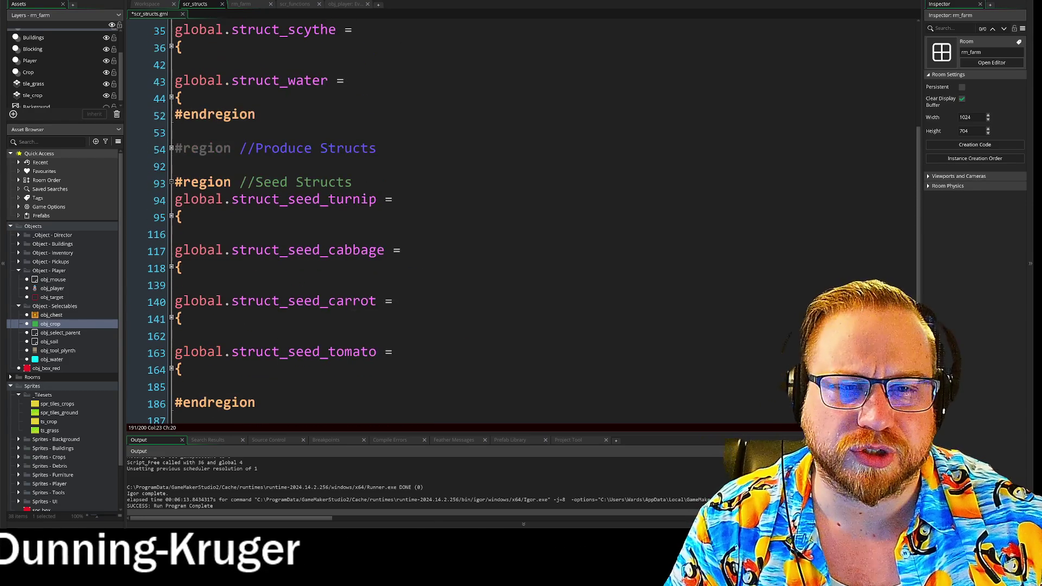
scroll(271, 217, up, 4)
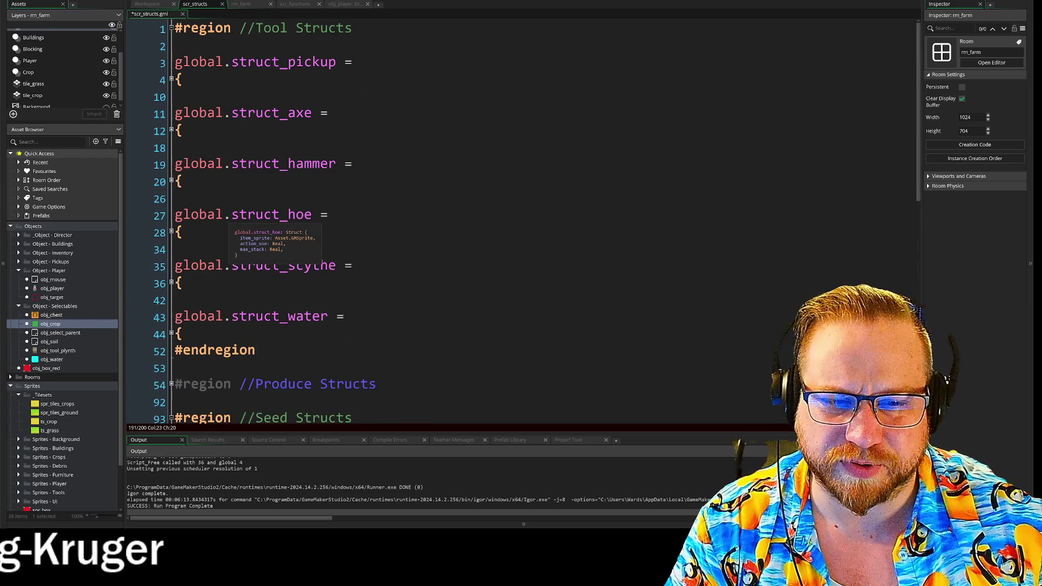
scroll(271, 228, down, 6)
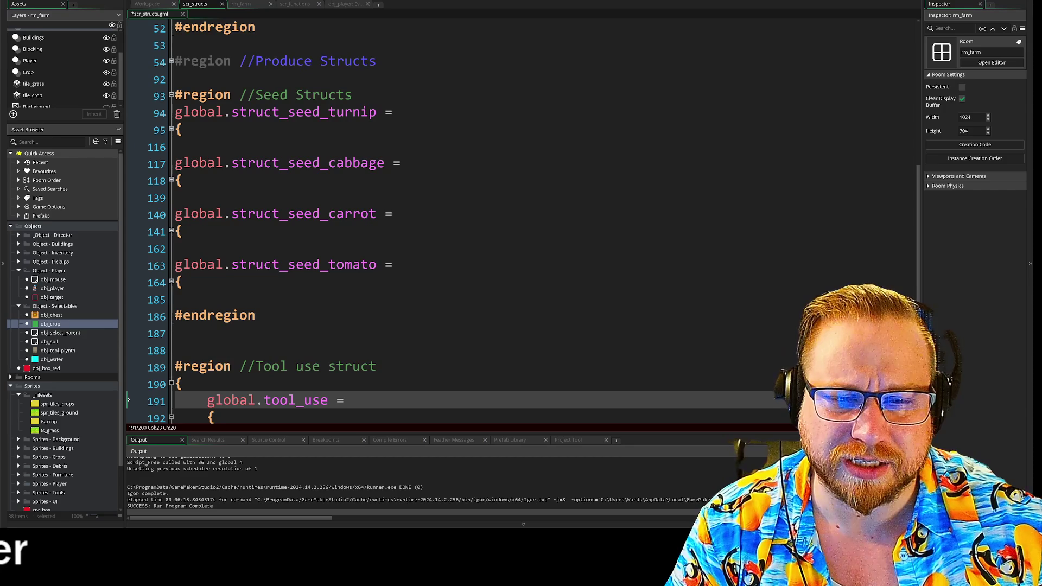
click(172, 231)
scroll(173, 235, down, 2)
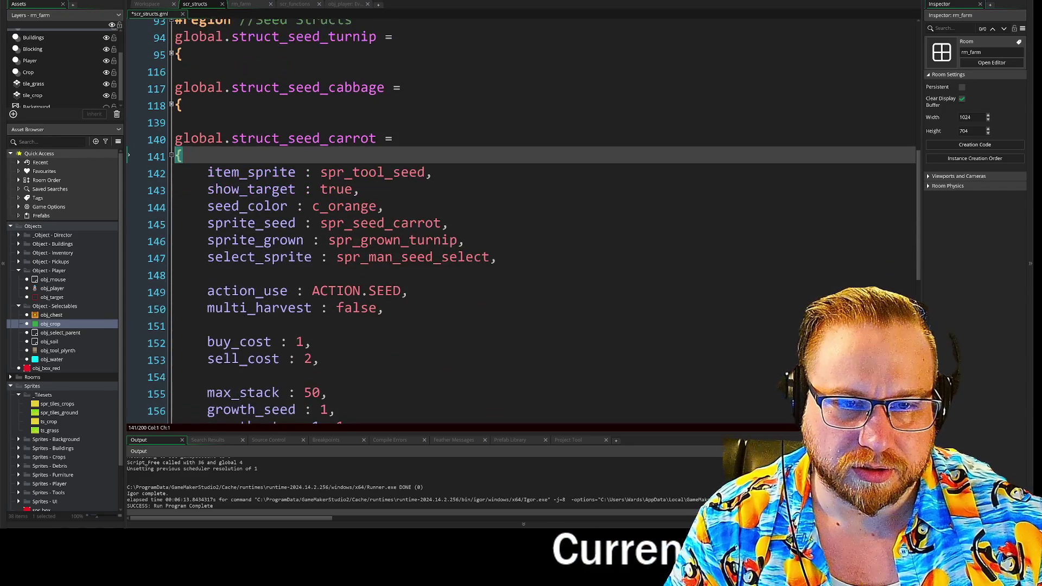
- Check the carrot struct's multi_harvest and sell_cost lines, then collapse global.struct_seed_carrot
mouse_move(361, 166)
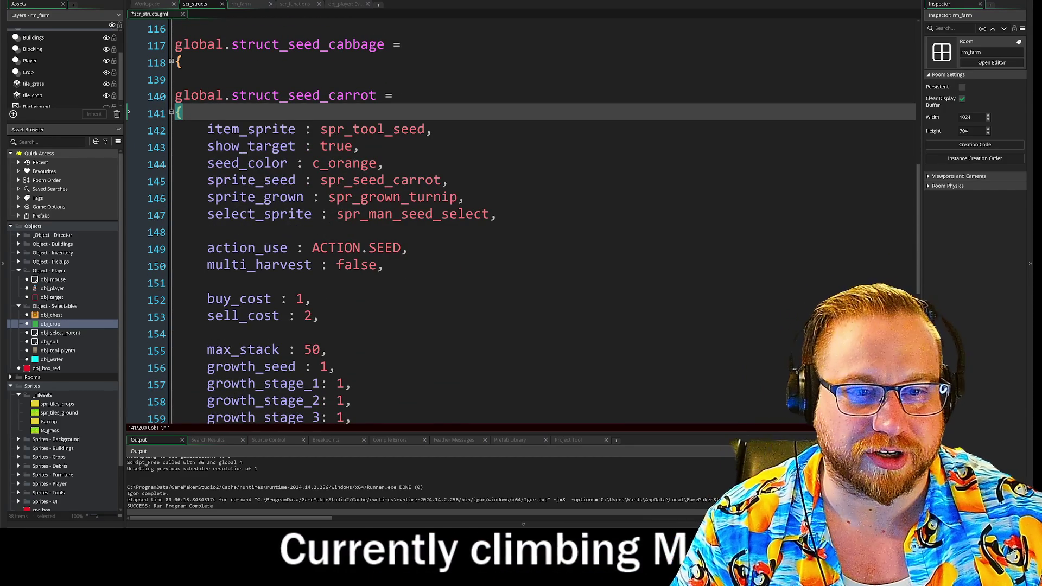
scroll(521, 217, down, 1)
click(384, 234)
key(Up)
key(Up)
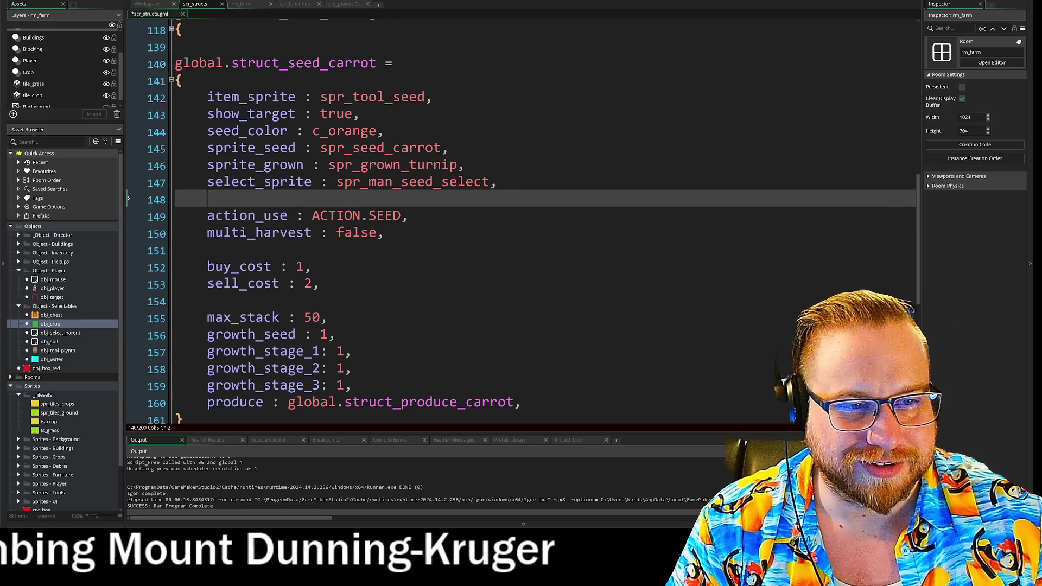
key(Down)
key(Down)
key(Down)
key(End)
scroll(521, 217, down, 3)
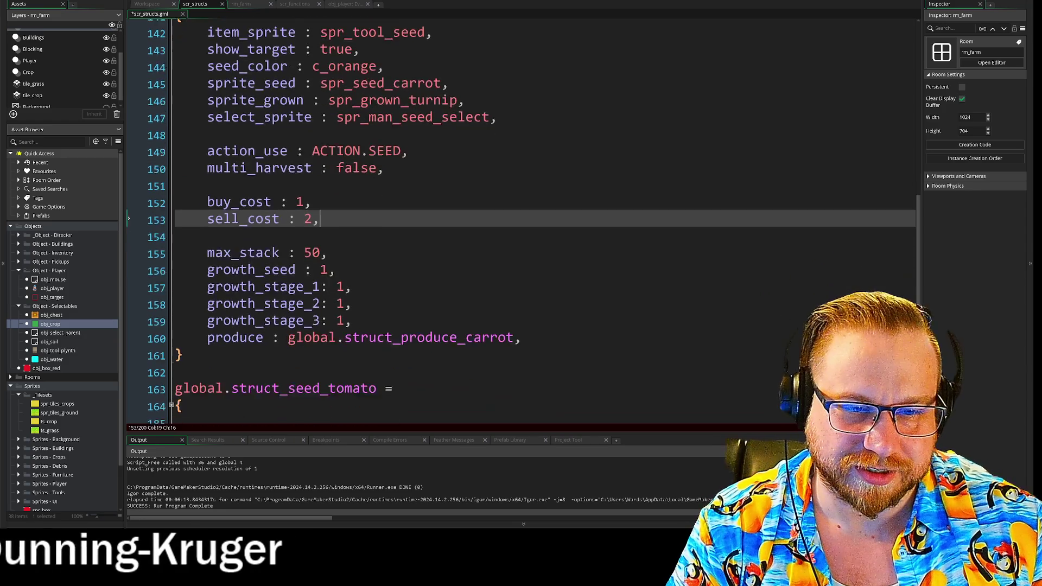
scroll(521, 217, up, 5)
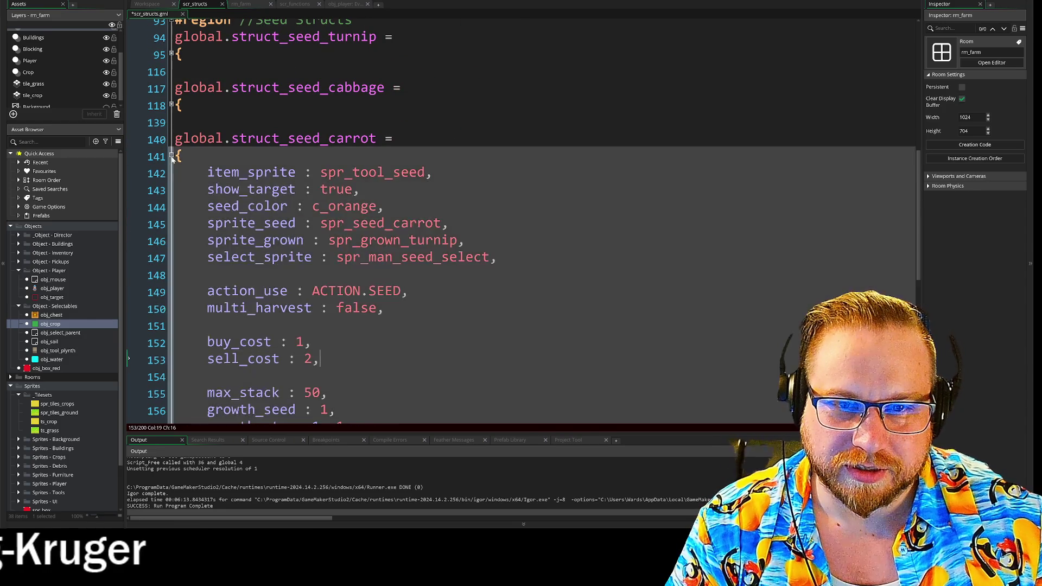
click(171, 156)
scroll(521, 217, up, 4)
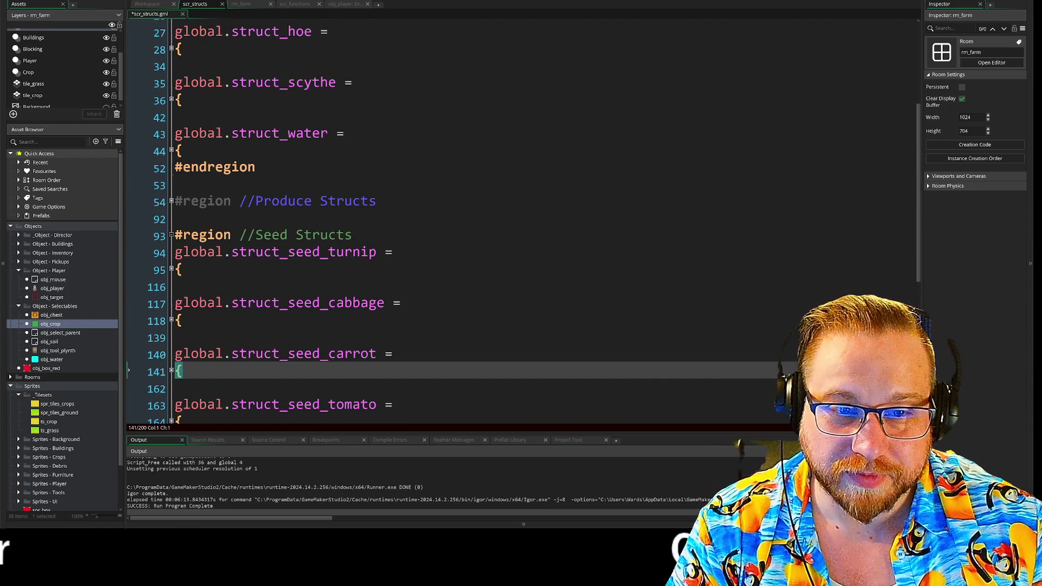
scroll(521, 217, up, 4)
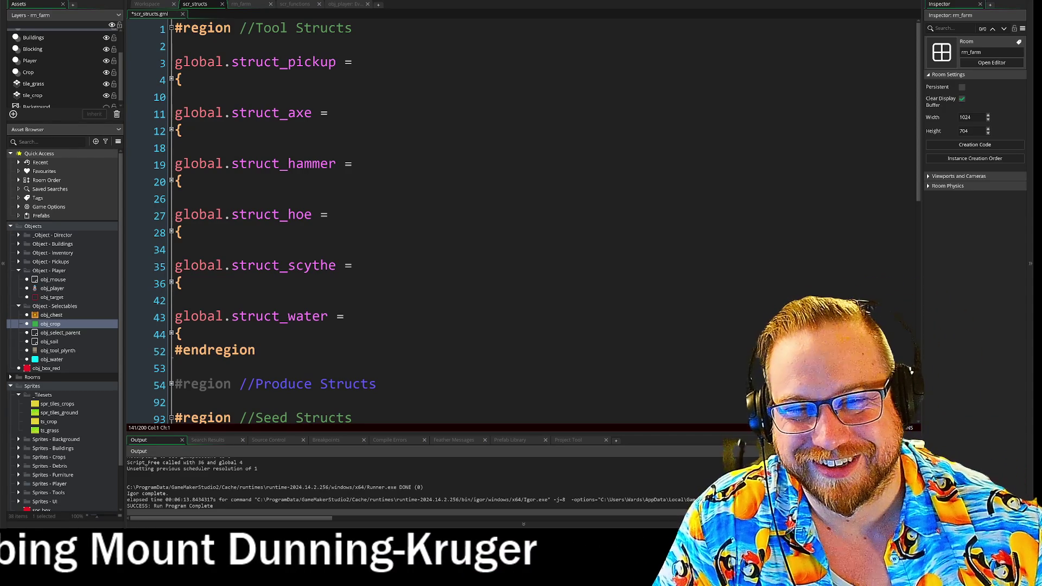
scroll(521, 217, down, 9)
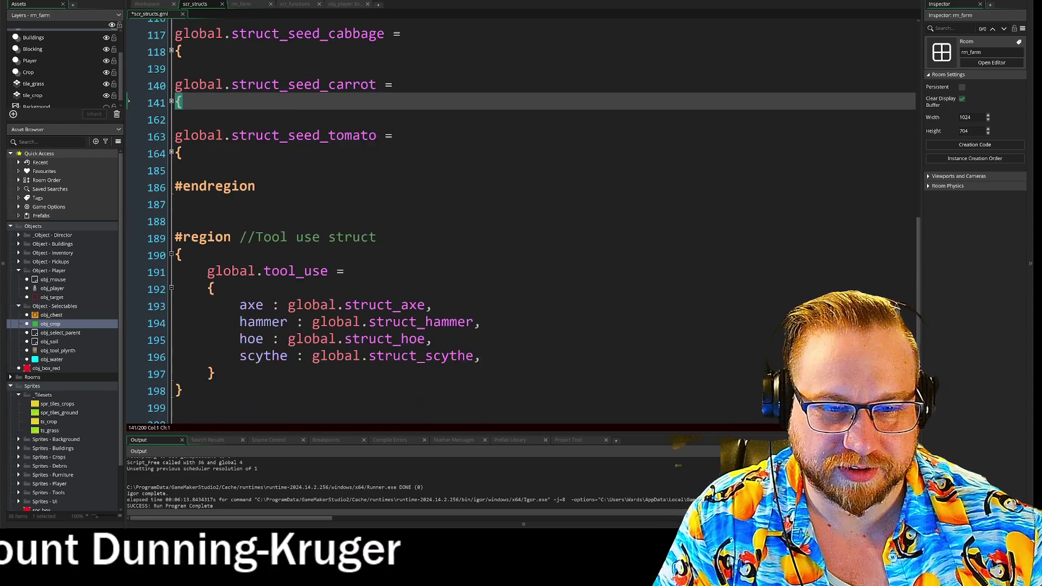
click(183, 213)
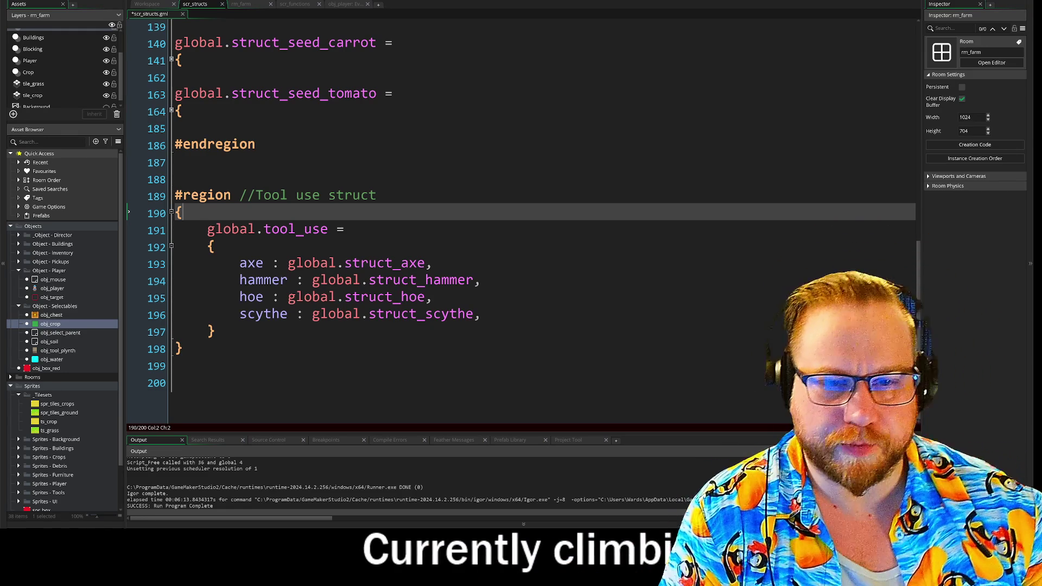
click(293, 5)
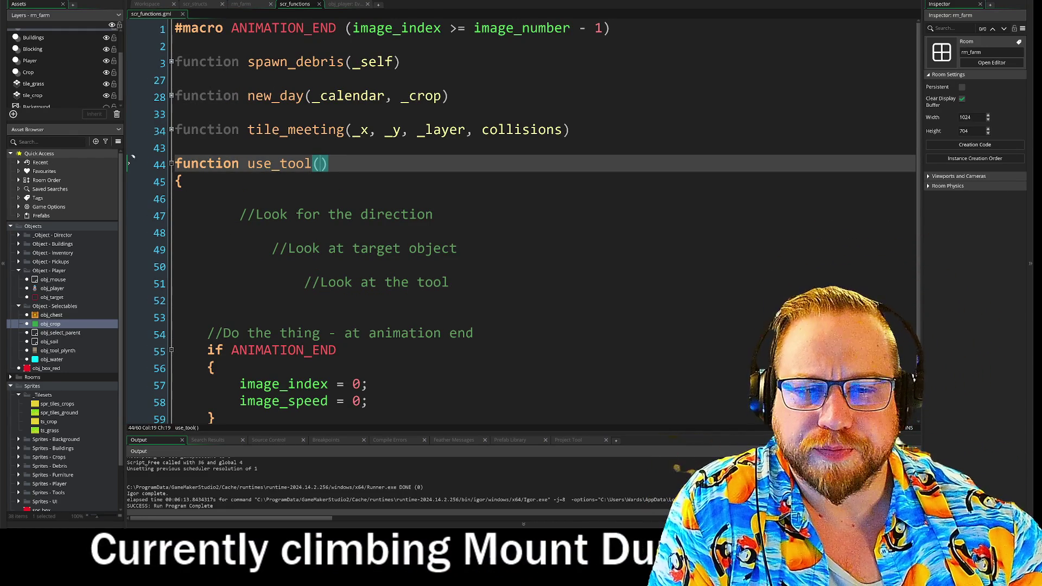
- Type _global_tool_struct as the parameter inside use_tool's parentheses on line 44
text(_glo)
text(bal)
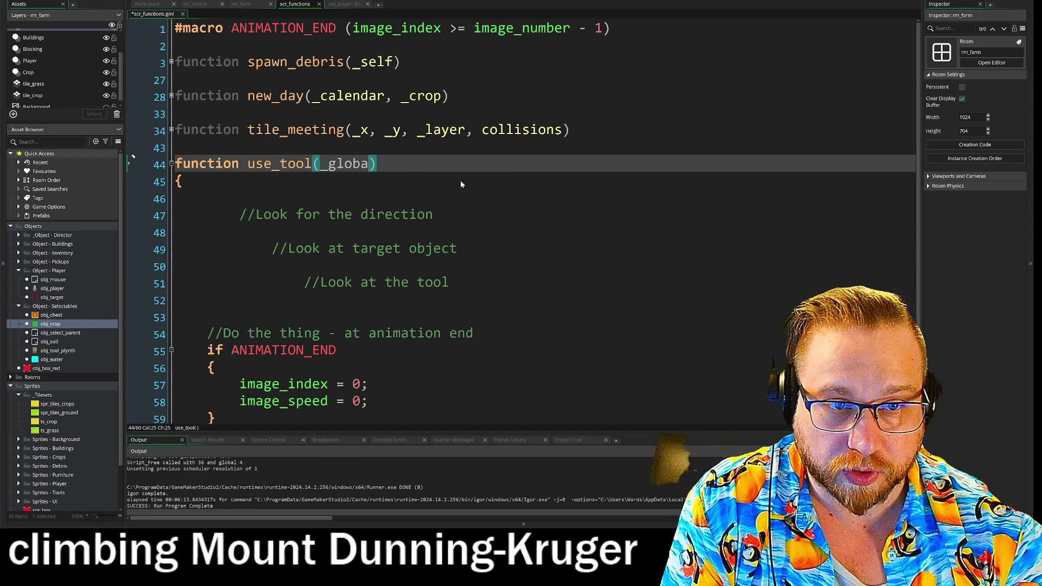
text(_tool)
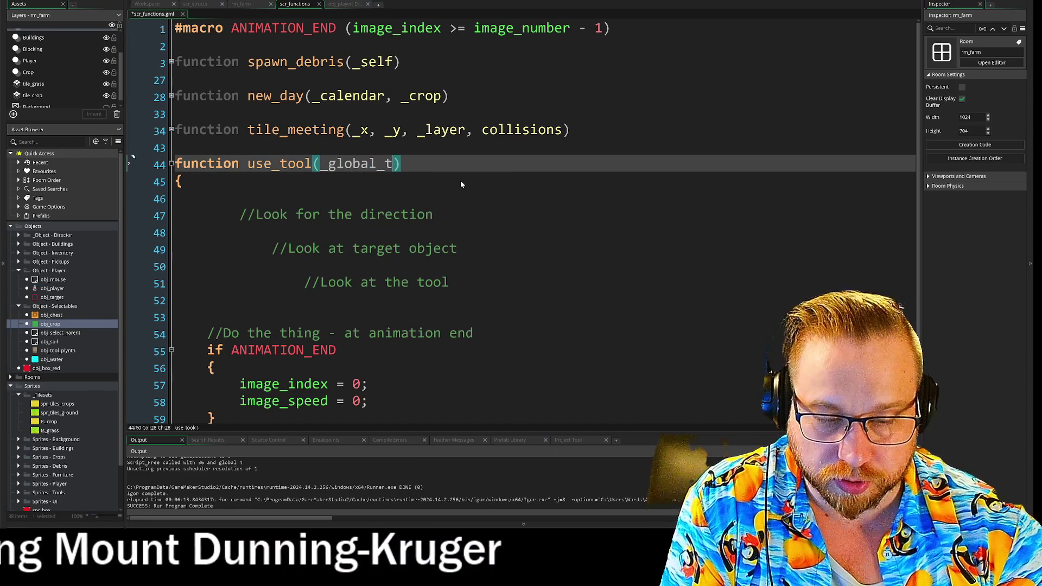
text(_struct)
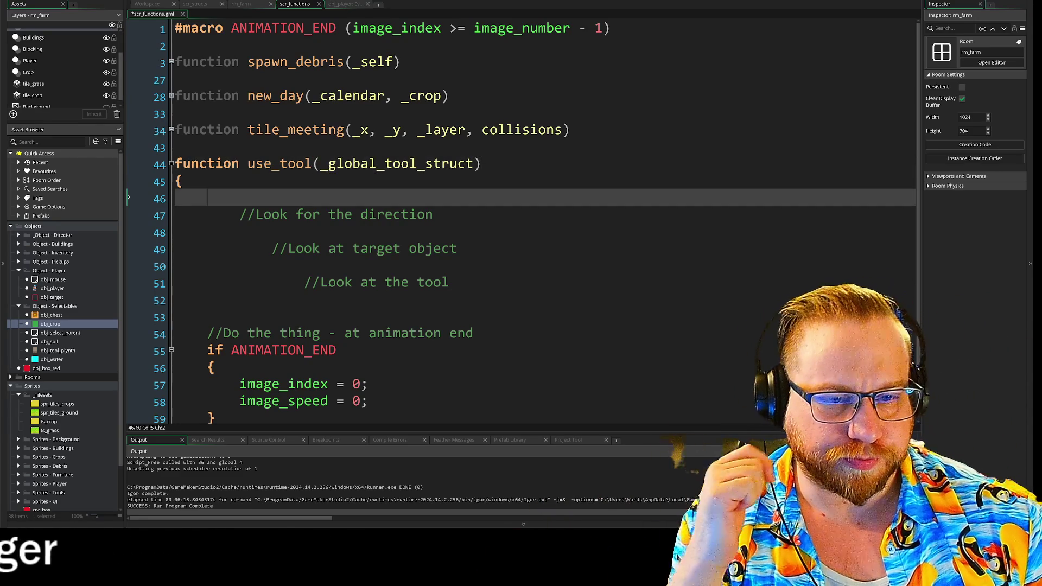
key(Down)
key(Down)
key(Down)
key(Down)
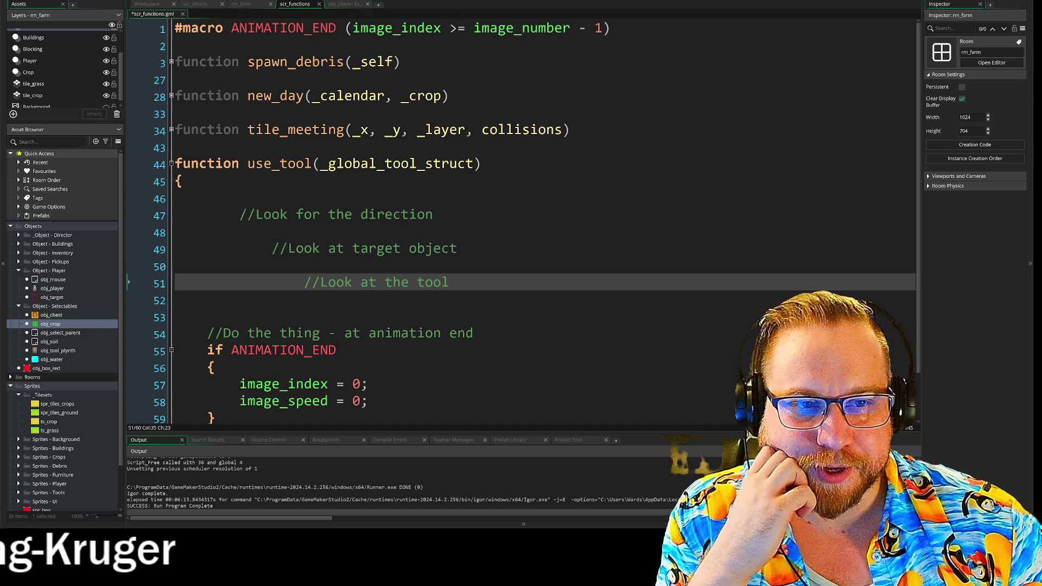
click(473, 164)
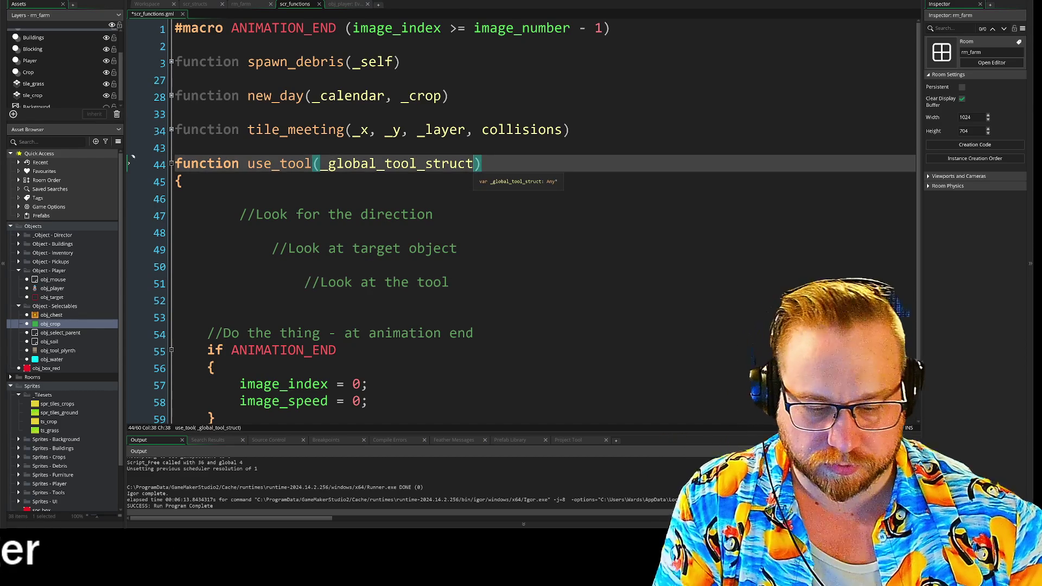
- Add _tool as use_tool's second parameter and delete the empty line under its opening brace
text(, _tool)
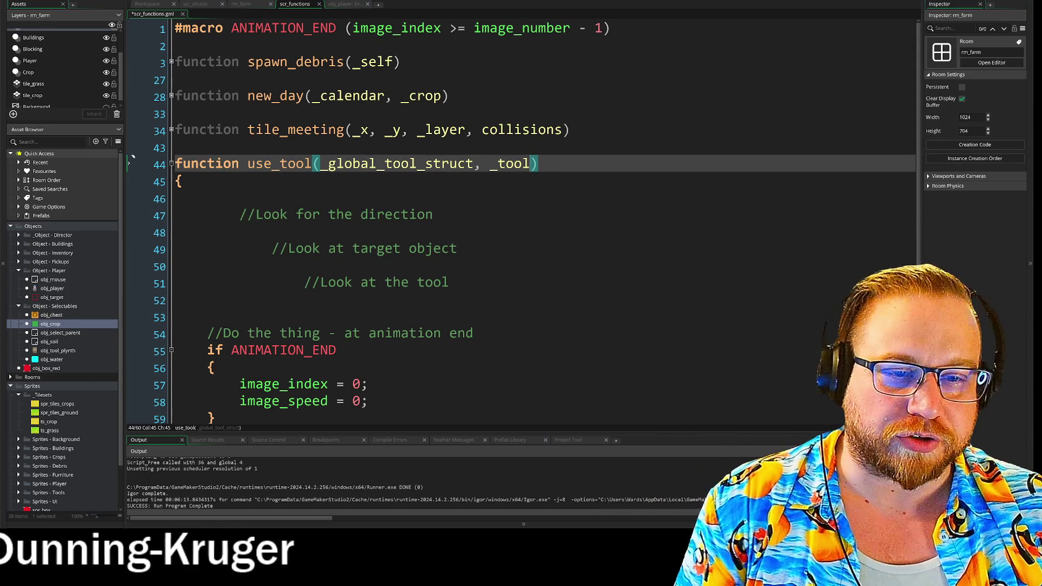
click(207, 199)
key(BackSpace)
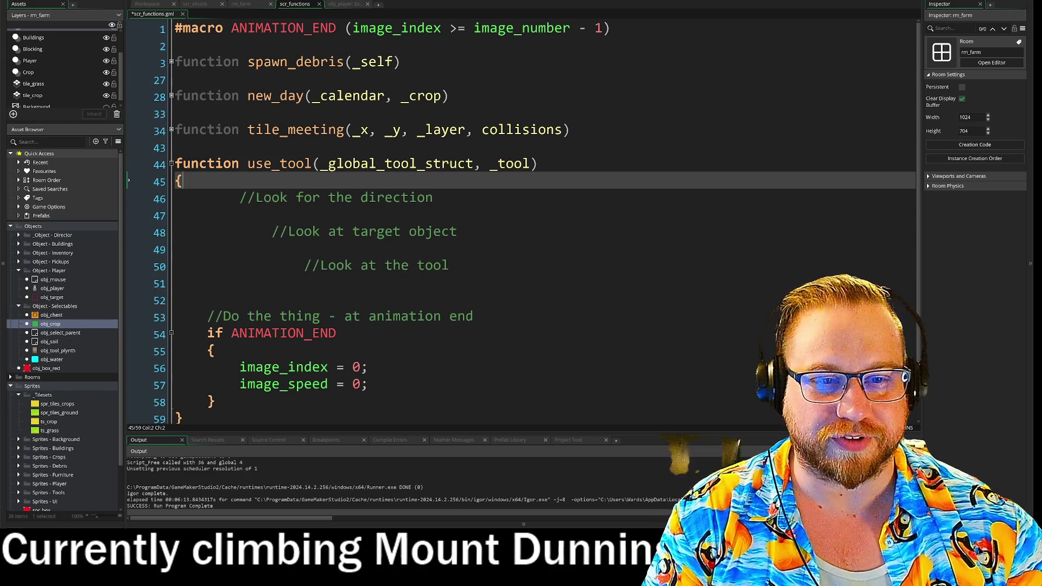
key(Down)
key(Down)
click(207, 300)
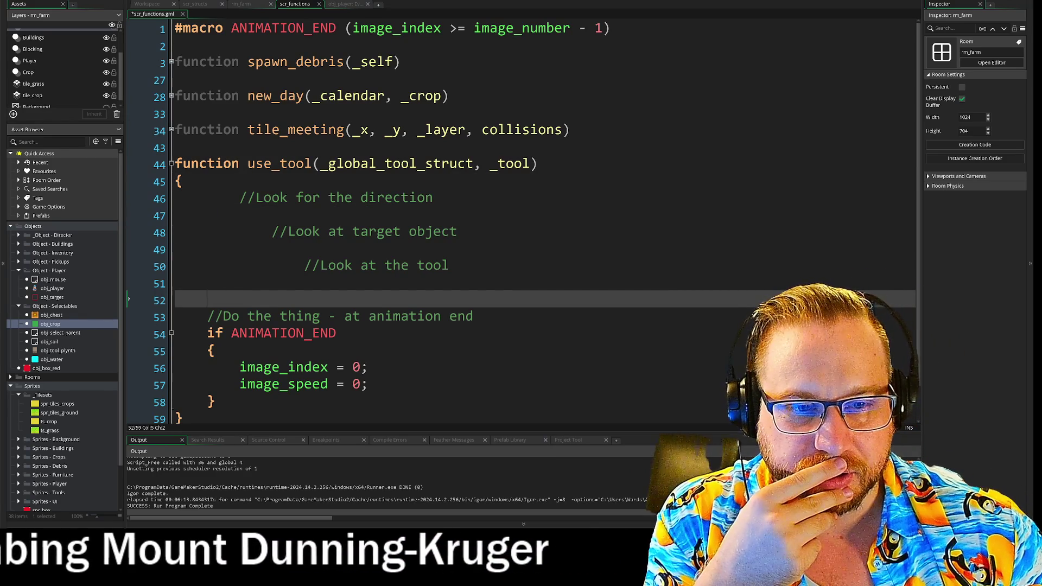
click(457, 232)
key(Down)
key(Down)
key(Down)
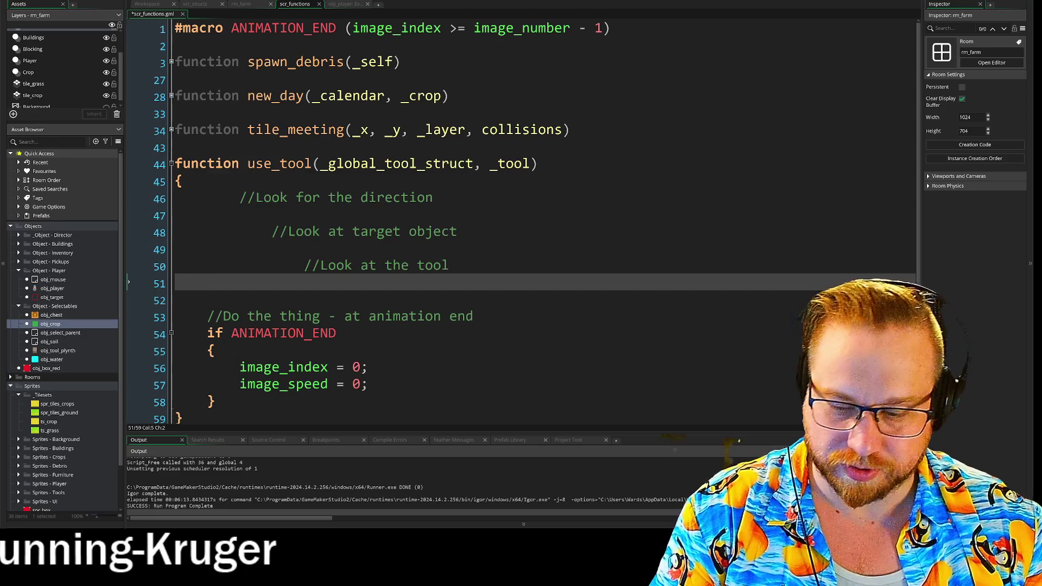
key(Up)
key(Up)
key(Up)
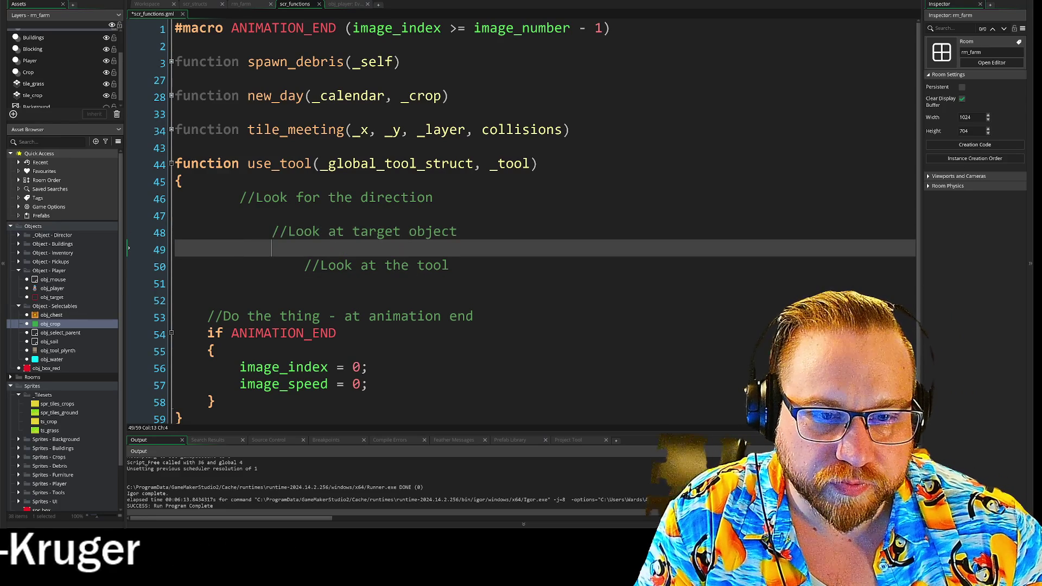
key(Up)
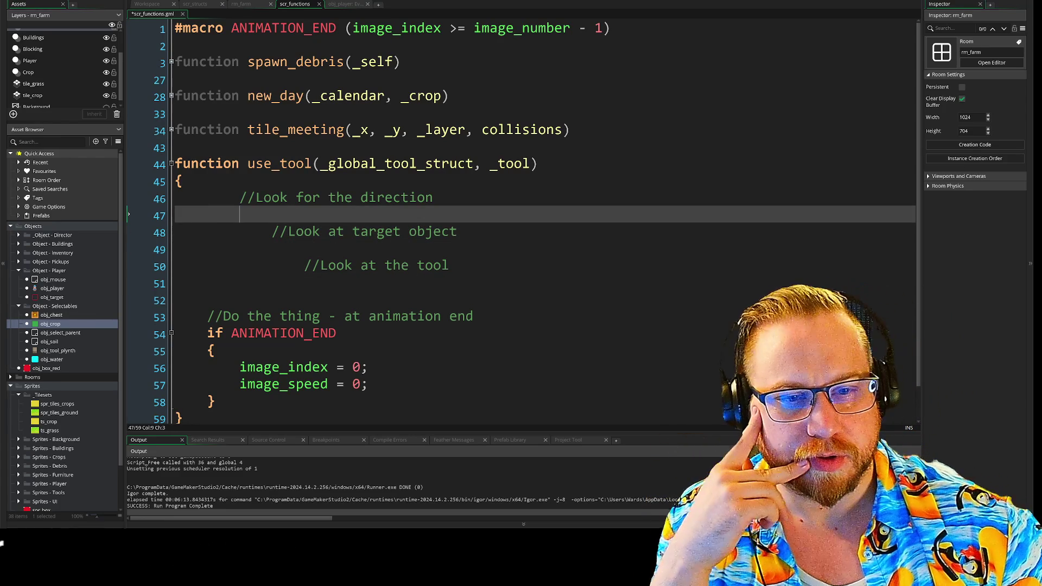
key(Down)
key(Down)
key(Down)
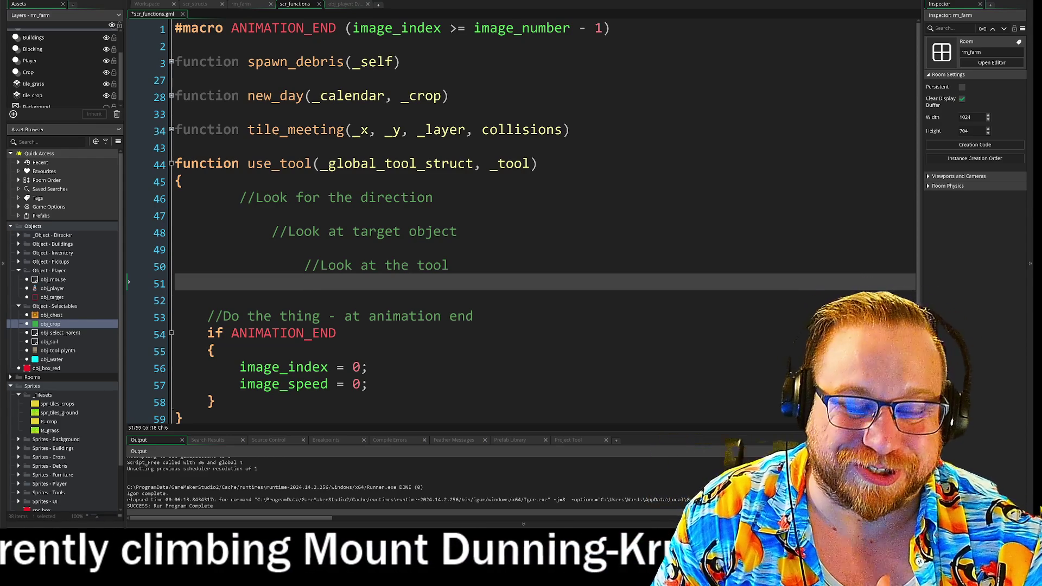
key(BackSpace)
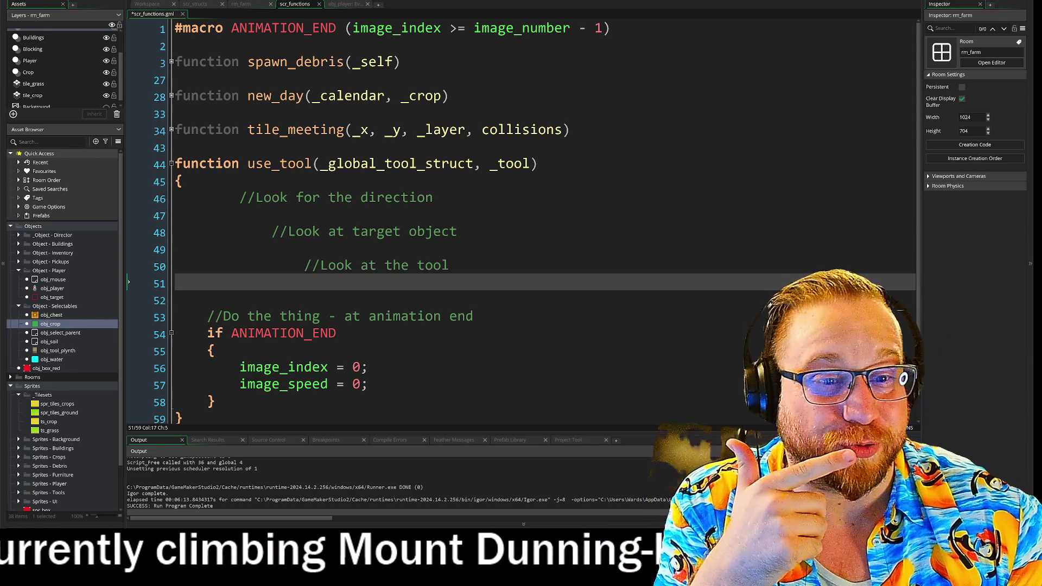
click(272, 249)
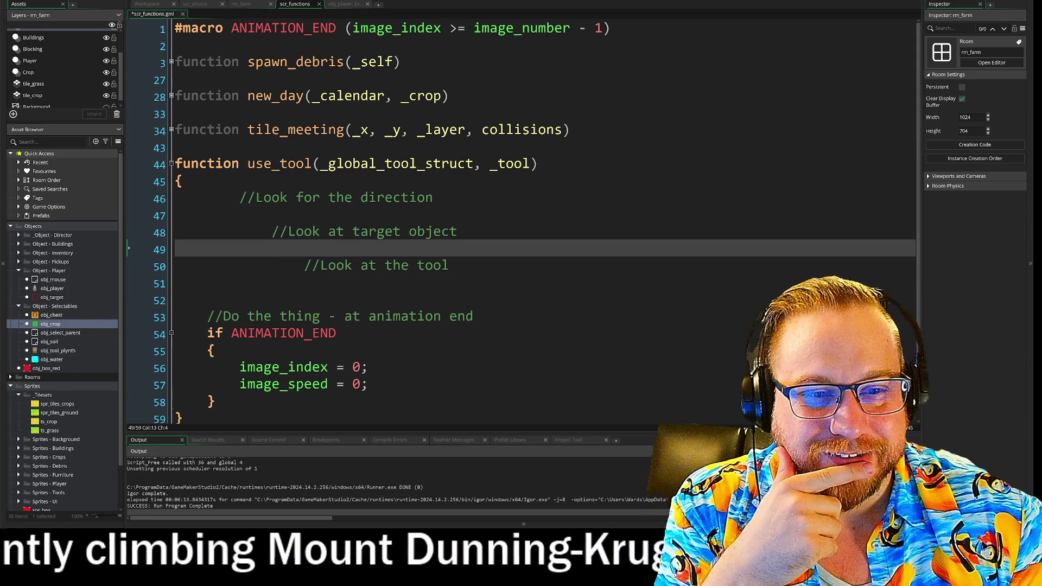
click(239, 215)
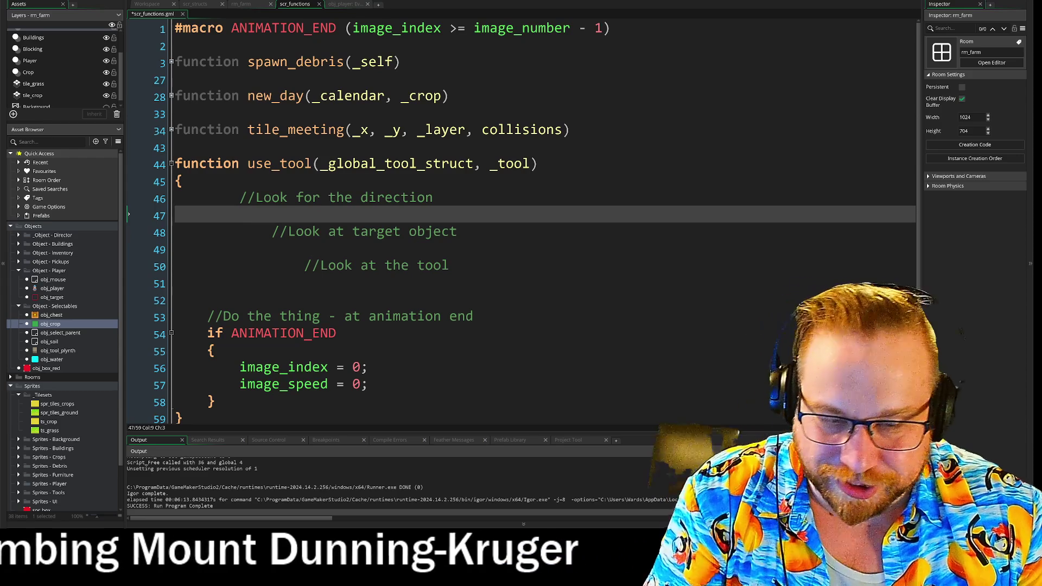
click(272, 249)
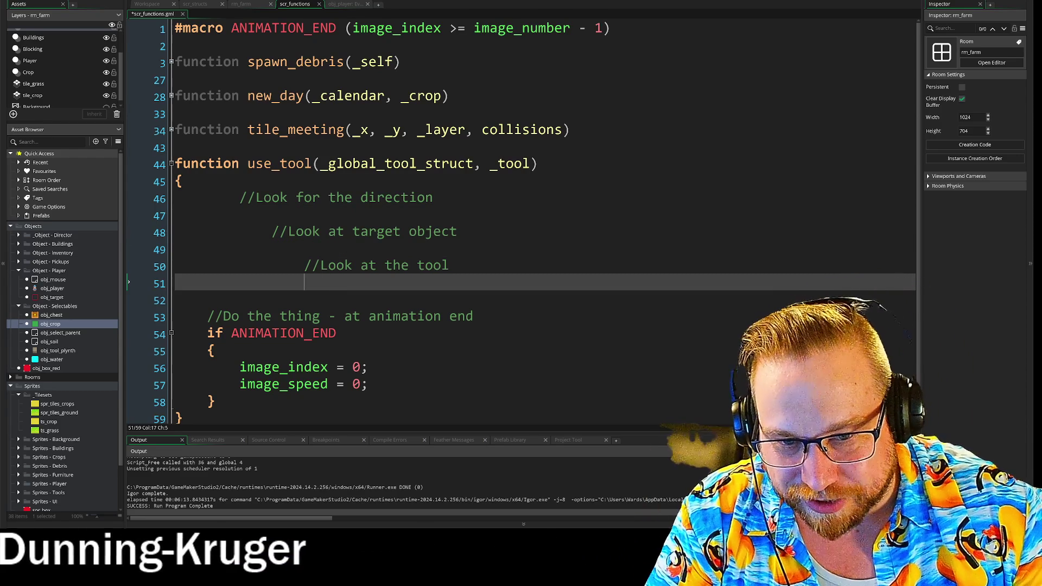
click(214, 333)
click(304, 282)
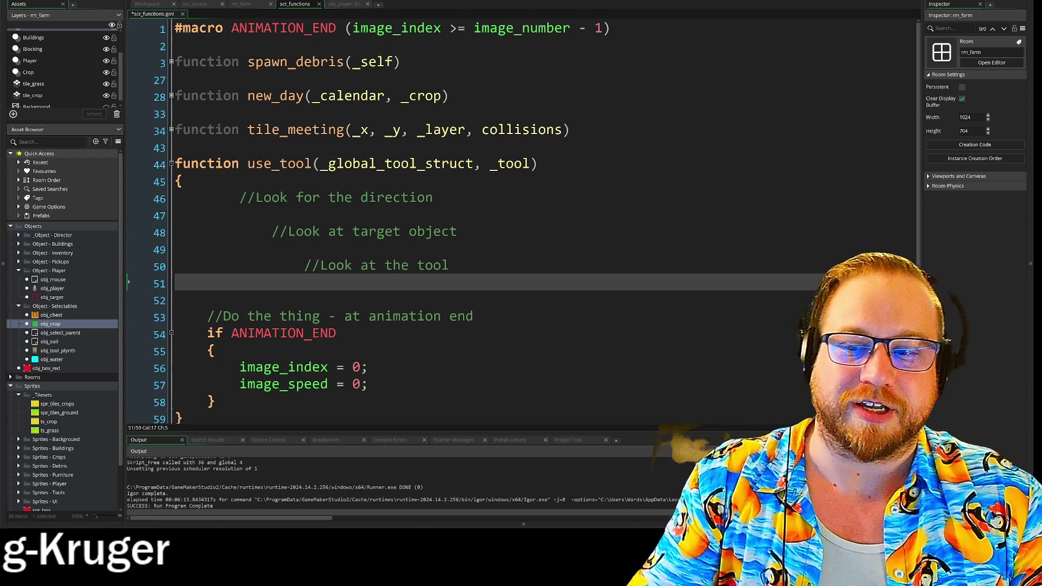
key(Down)
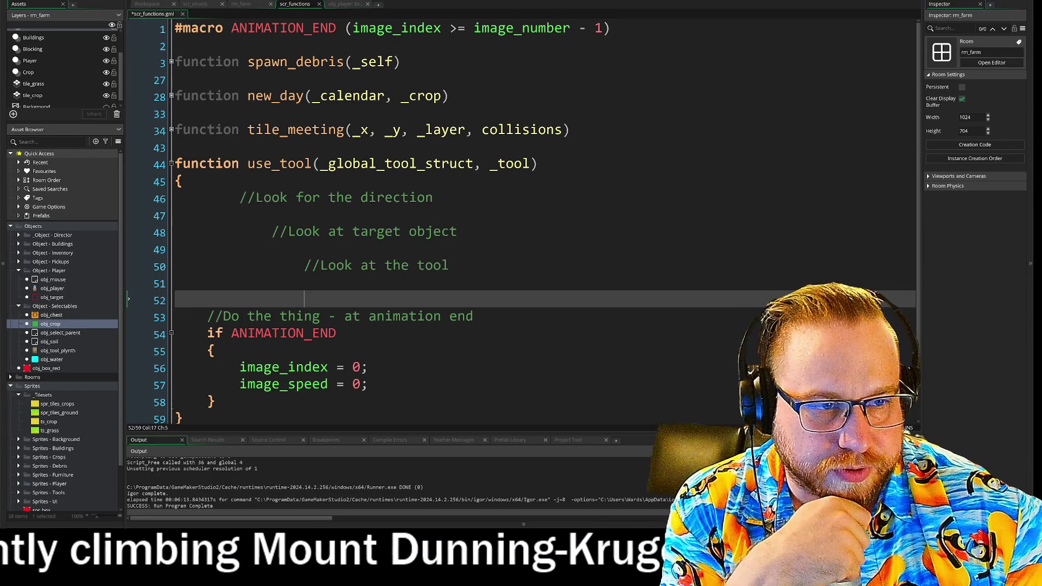
- Extend use_tool's signature after _tool with the _dir and _target_id parameters
click(530, 163)
text(, _d)
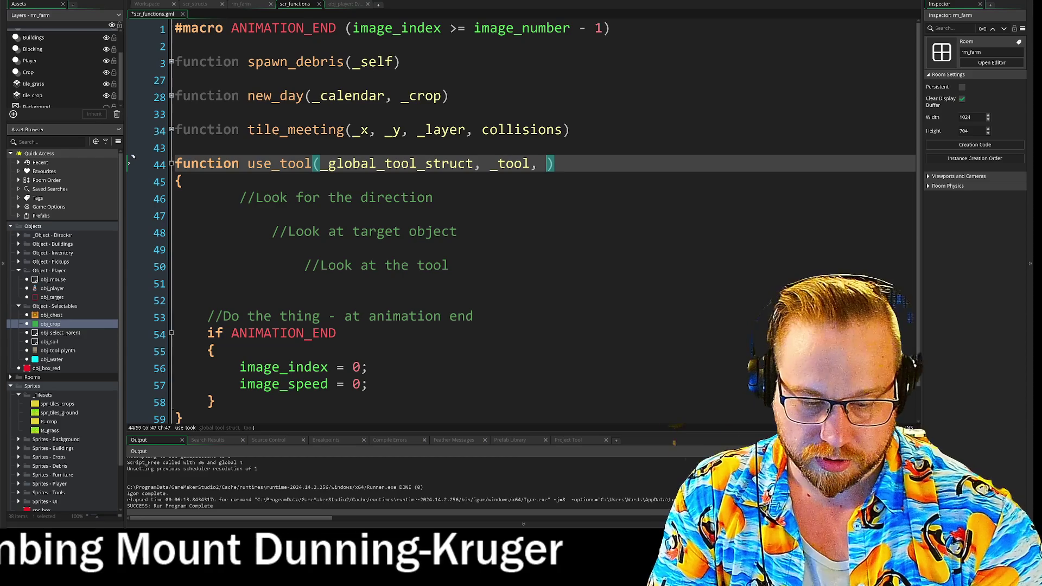
text(it)
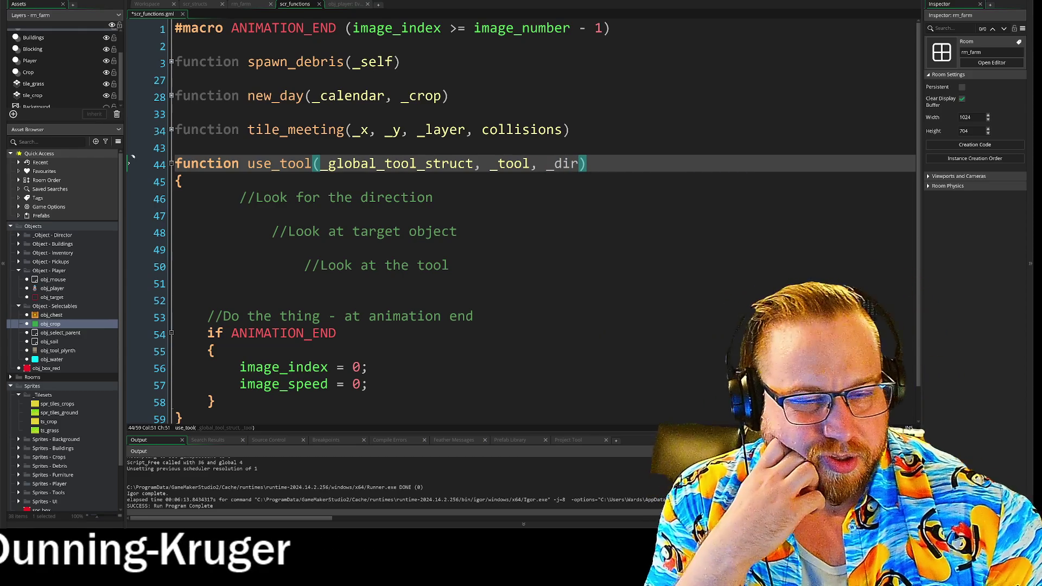
click(183, 181)
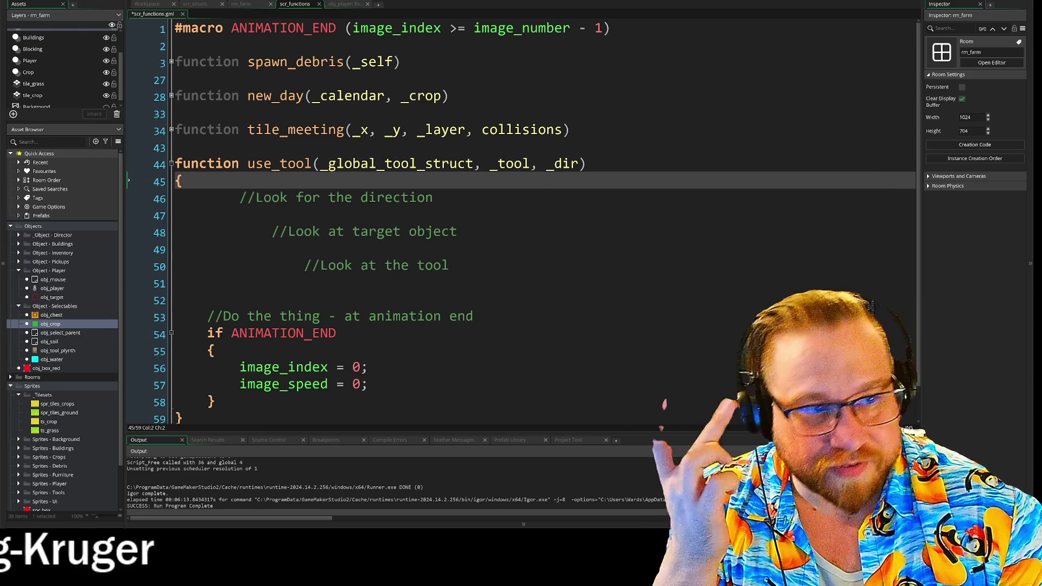
click(434, 198)
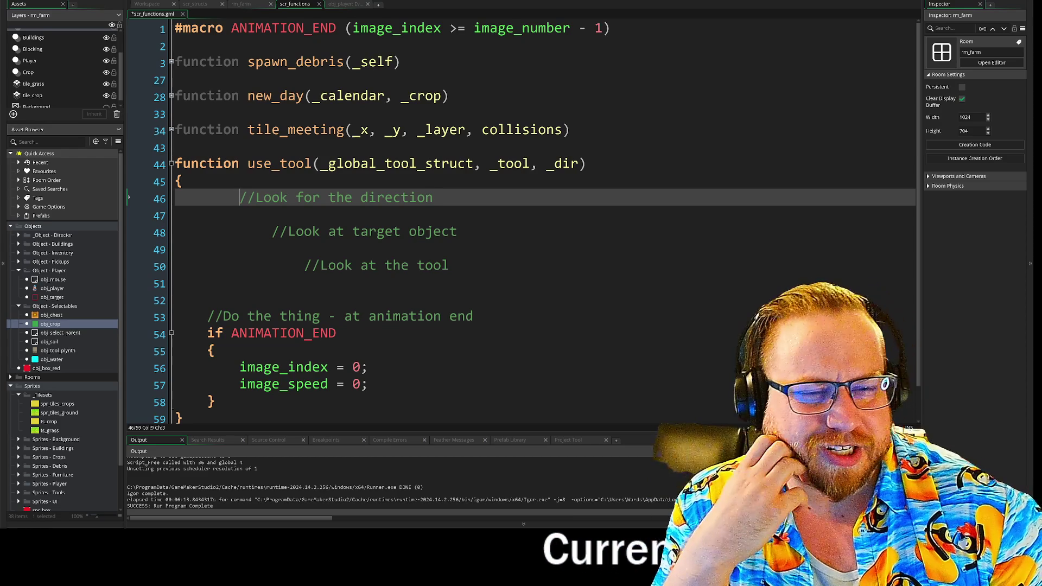
click(586, 163)
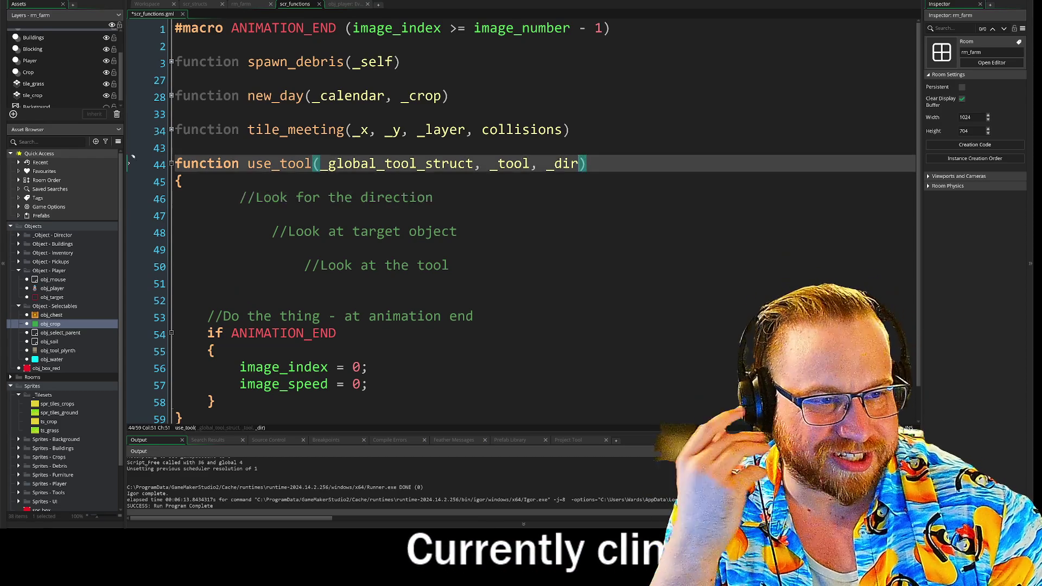
text(, )
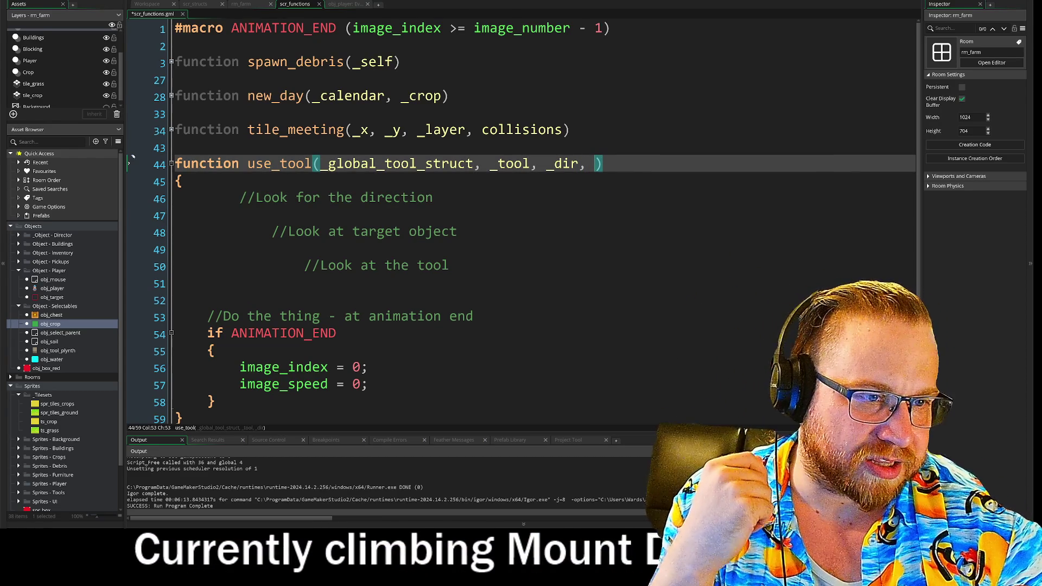
text(_)
text(target)
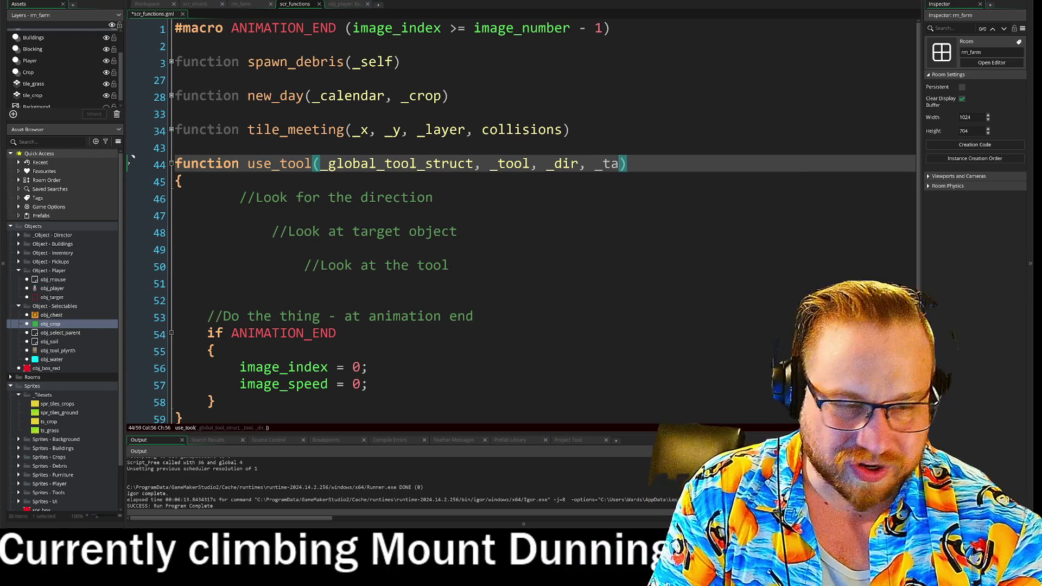
text(_id)
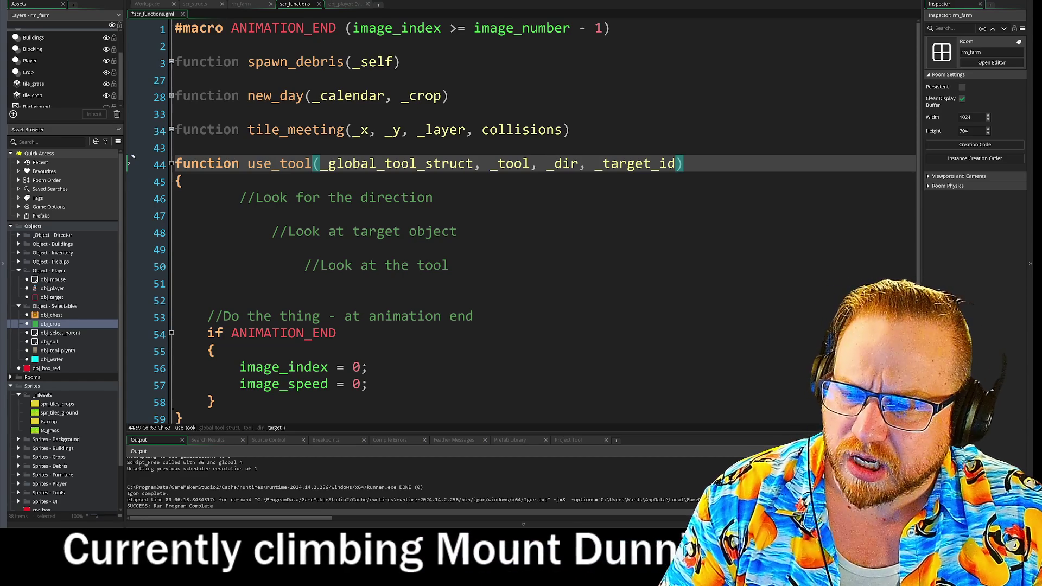
- Bring Cookie Clicker over the editor and buy ten more Temples
mouse_move(0, 33)
mouse_down()
mouse_move(379, 32)
mouse_move(349, 19)
mouse_up()
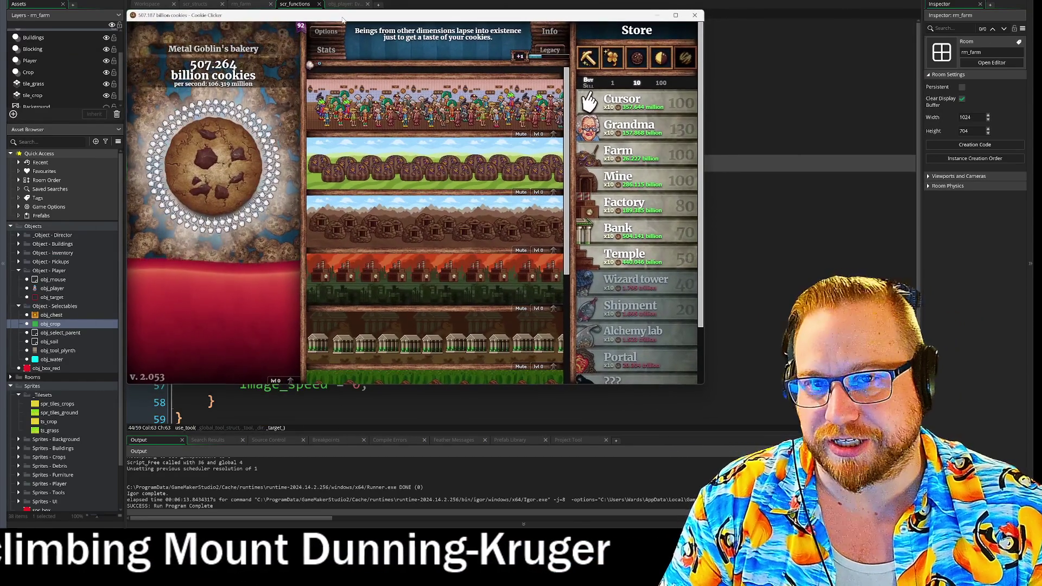
mouse_move(662, 262)
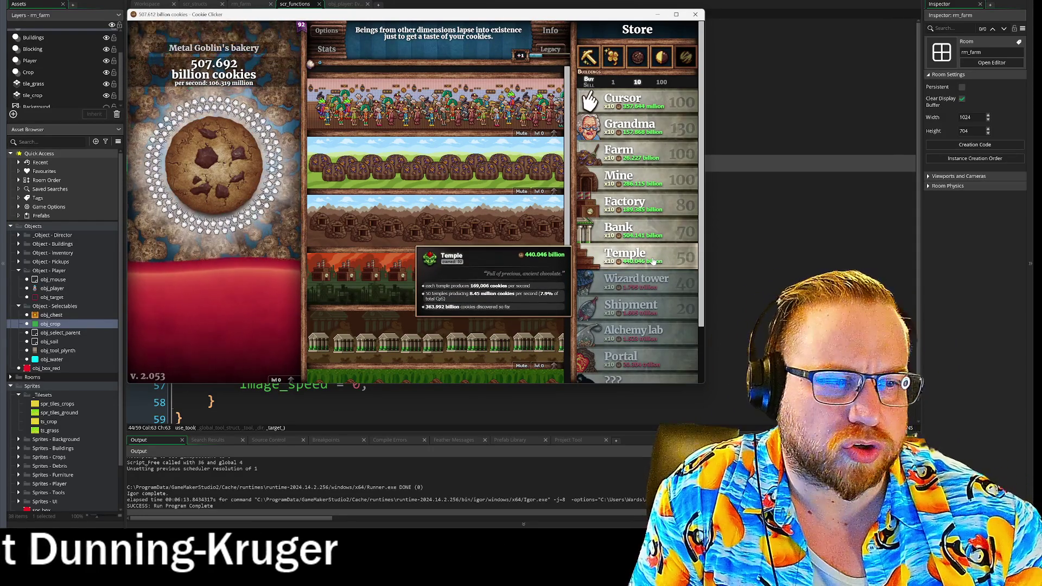
click(653, 262)
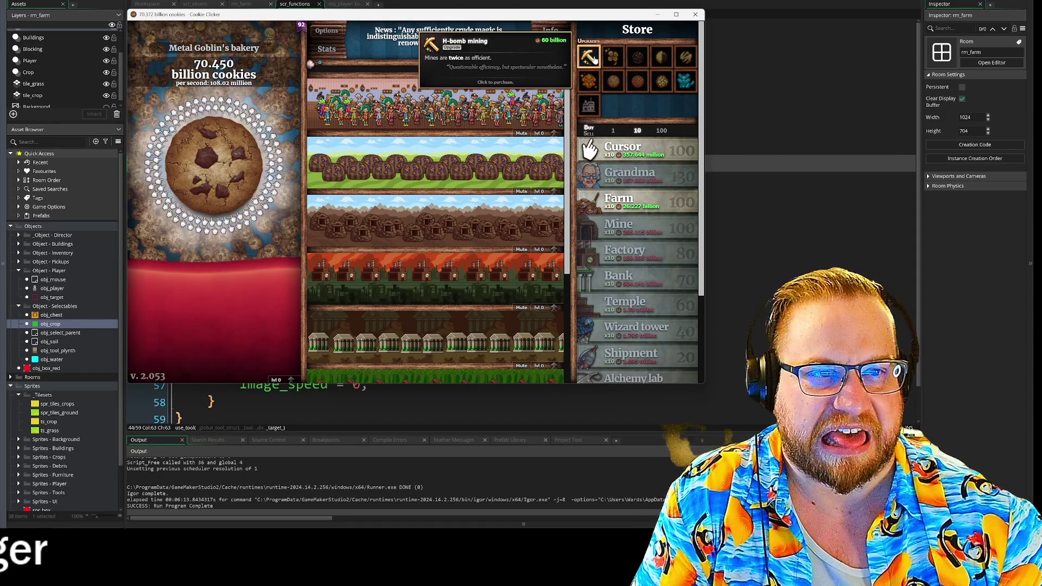
- Buy the H-bomb mining upgrade and minimise the game window
click(590, 56)
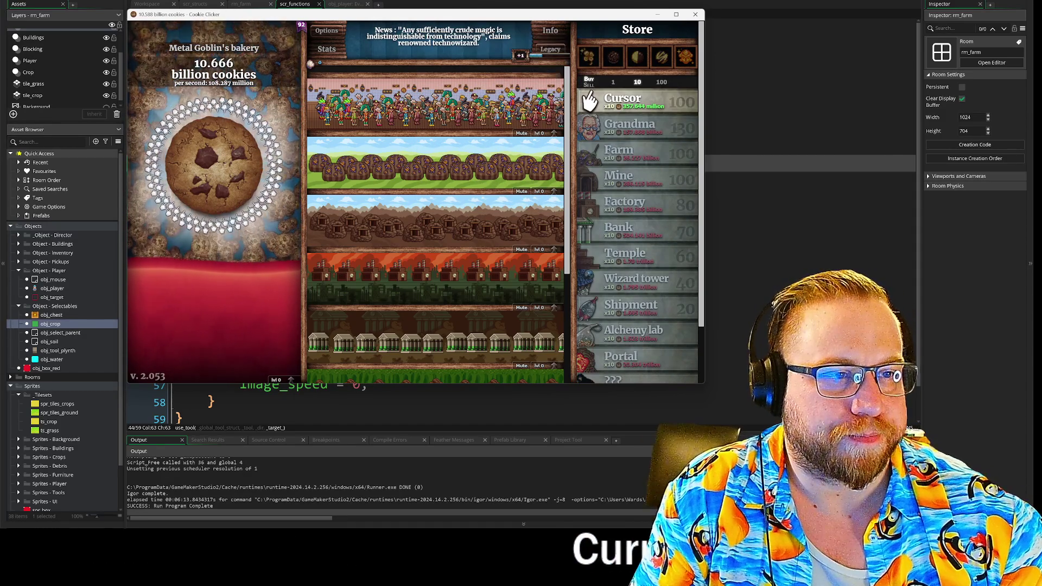
scroll(648, 158, down, 1)
scroll(648, 158, up, 1)
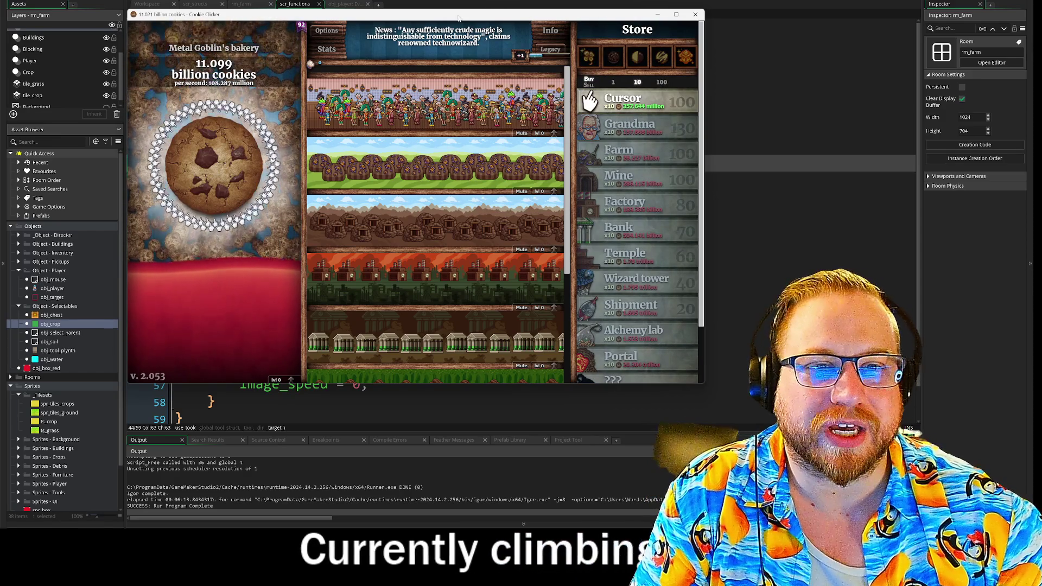
key(super+Down)
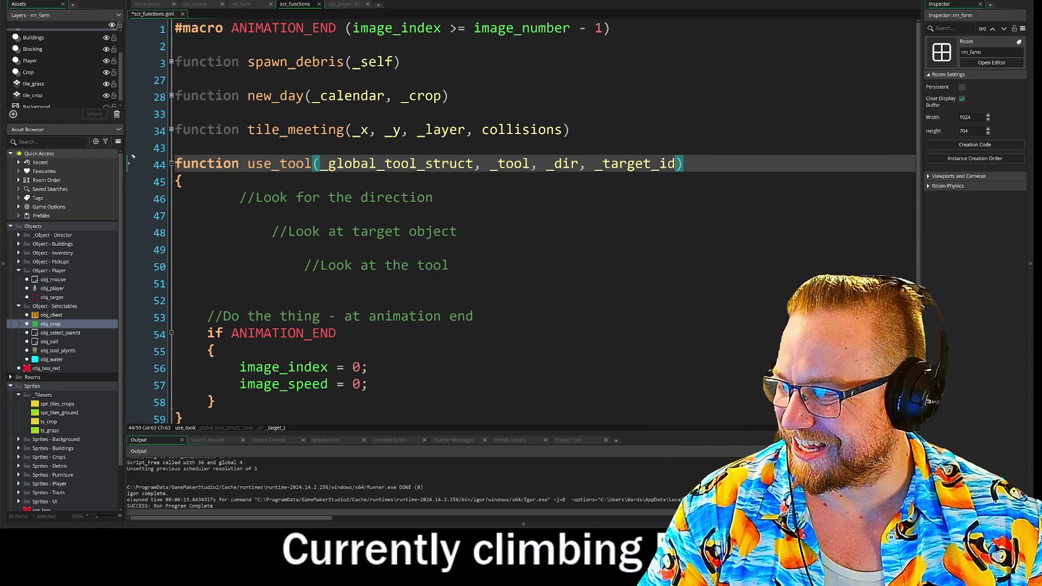
- Review use_tool's _tool, _dir and _target_id parameters and the direction comment
click(503, 168)
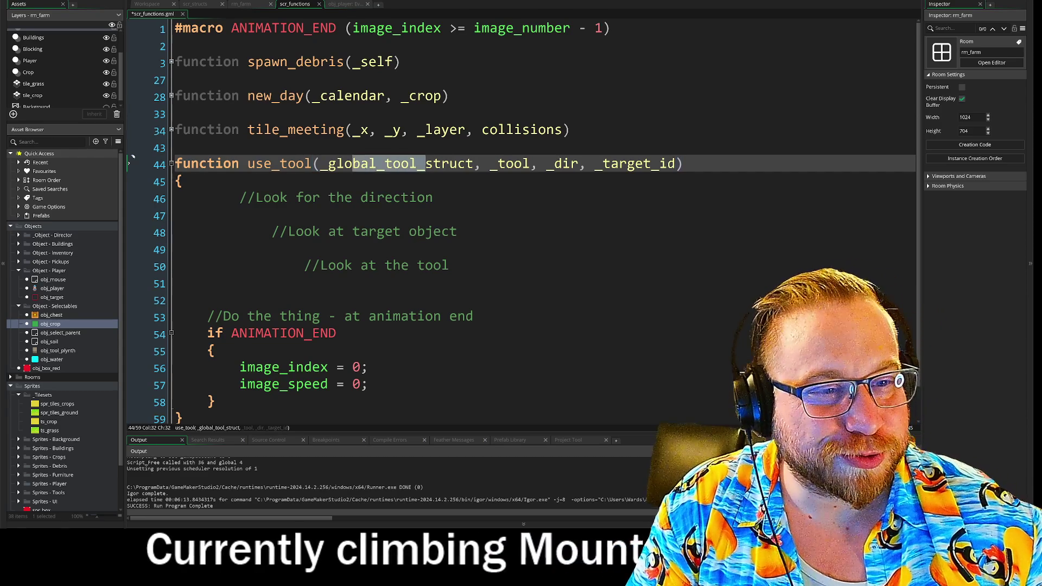
double_click(510, 163)
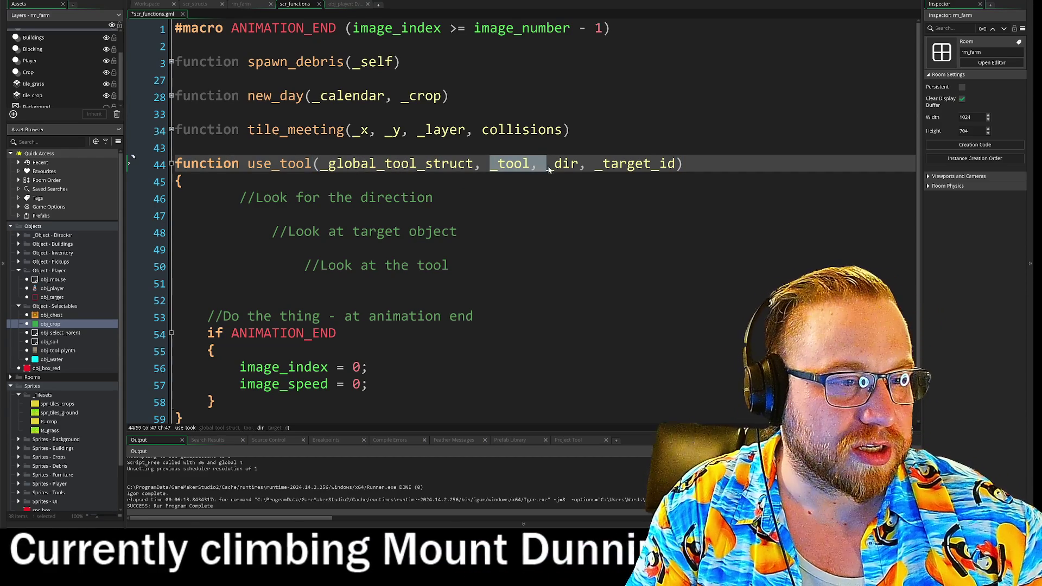
double_click(562, 164)
double_click(635, 163)
click(433, 197)
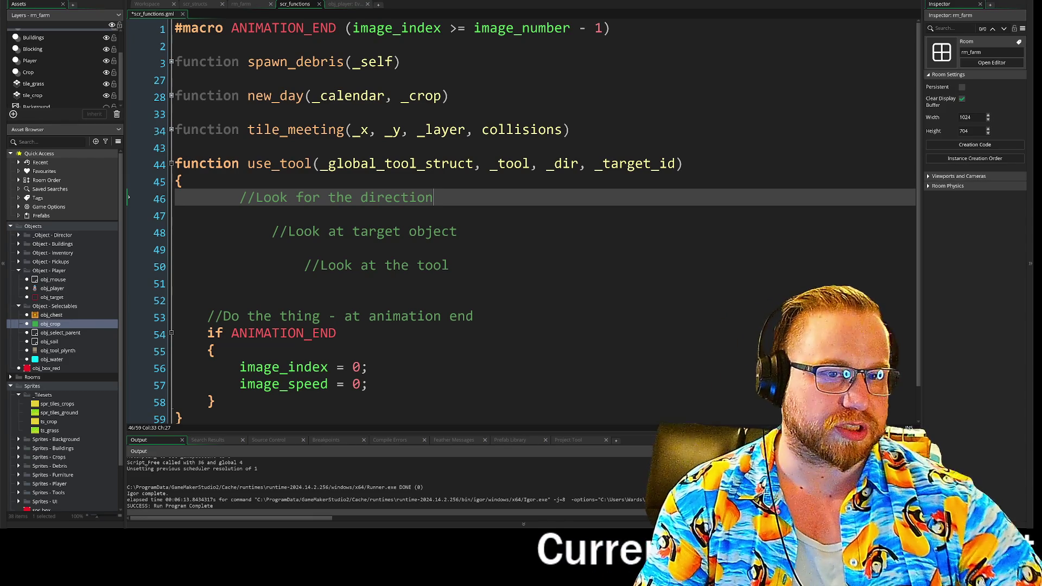
click(239, 215)
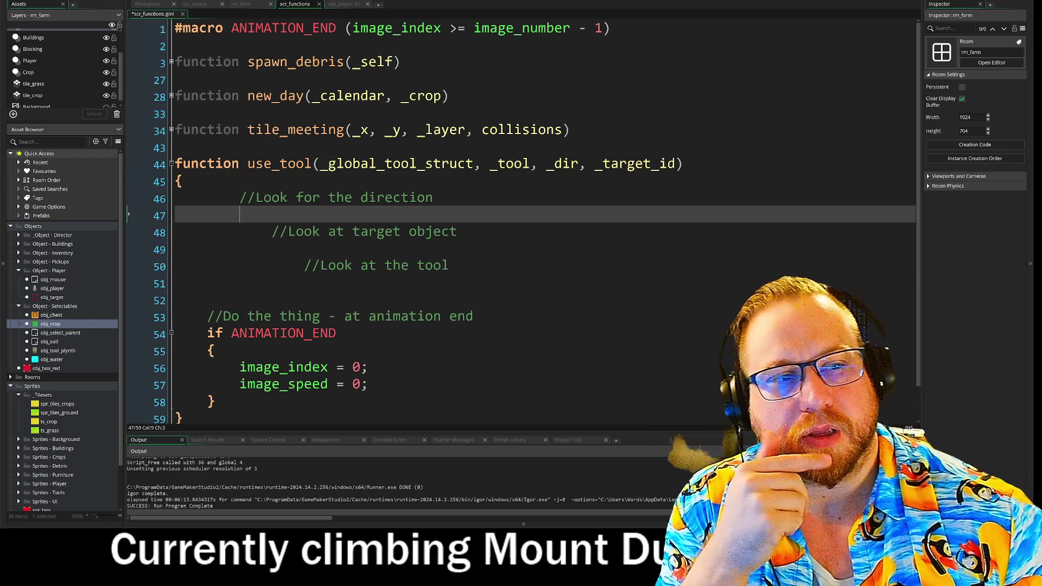
click(683, 163)
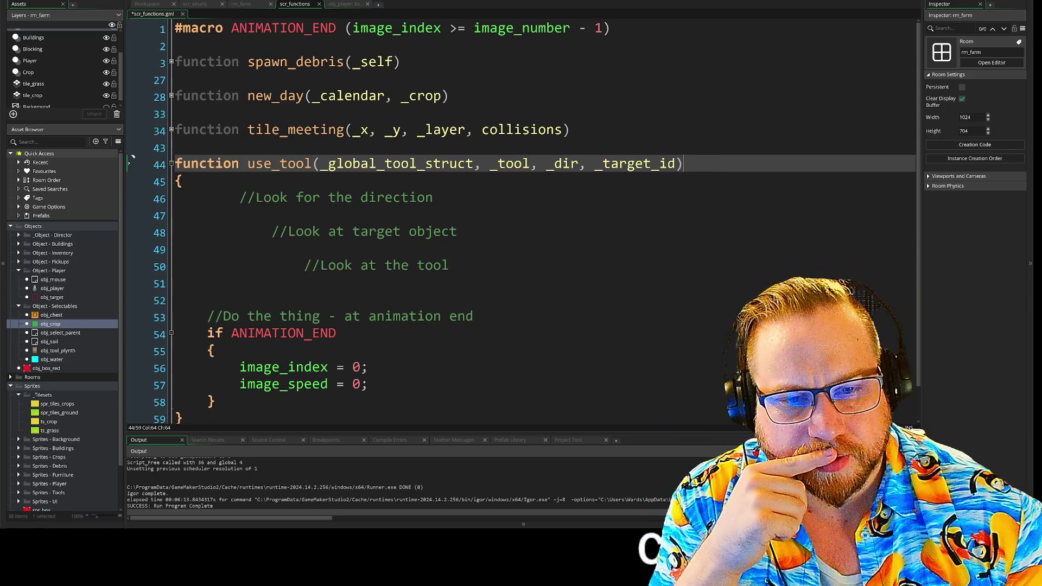
- Collapse the _Tilesets and Sprites folders in the asset tree
click(19, 395)
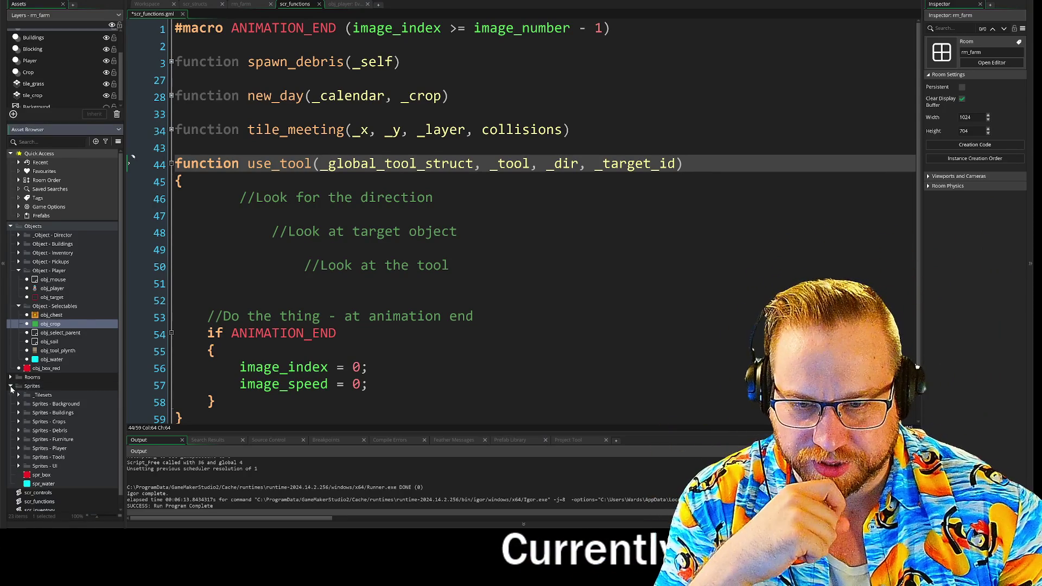
click(11, 387)
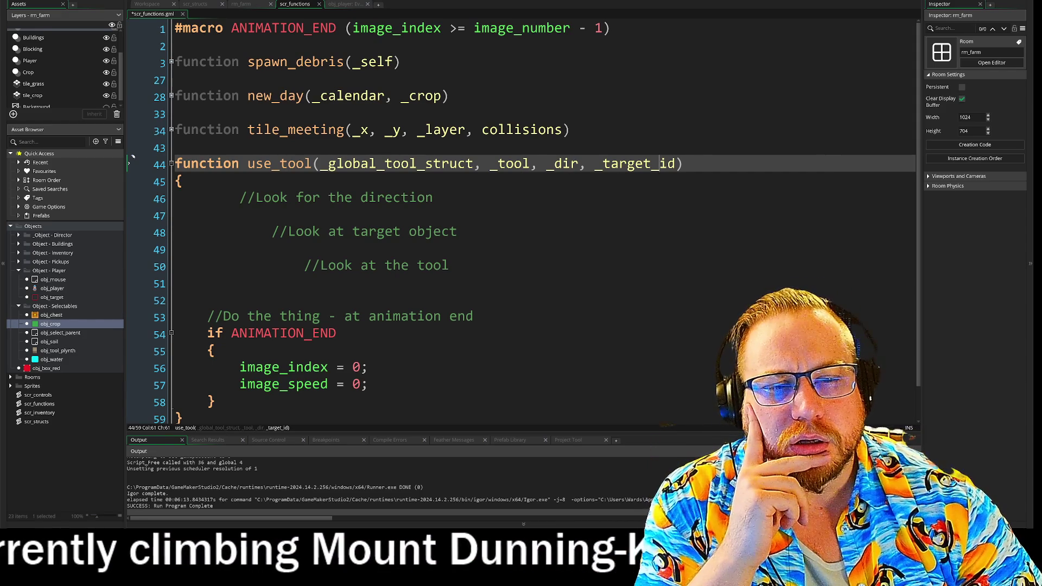
click(240, 215)
text(//Apply correct sprite)
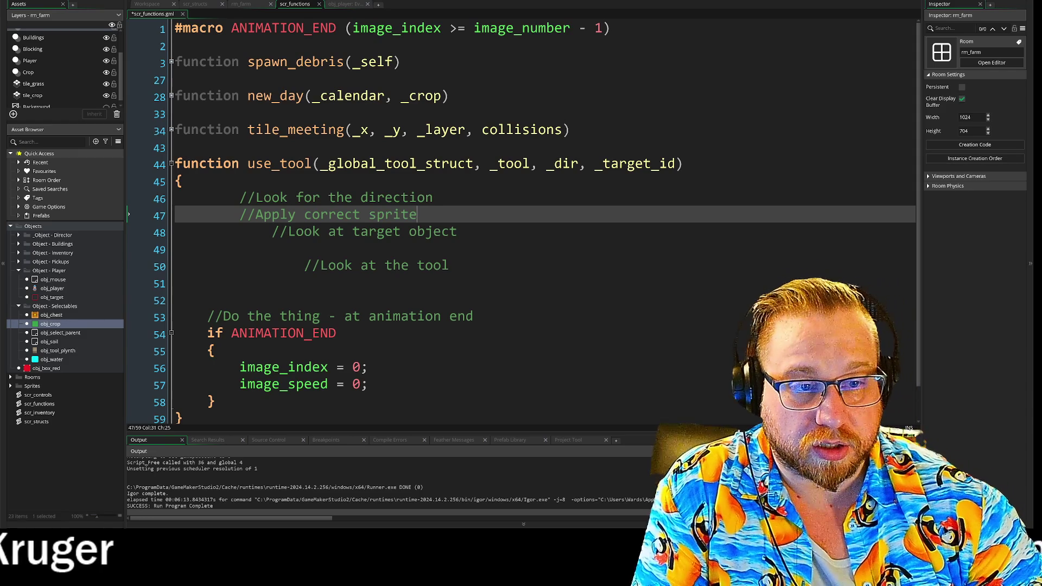
- Delete empty line 49 and add 'affect target object' below the Look at the tool comment
click(455, 232)
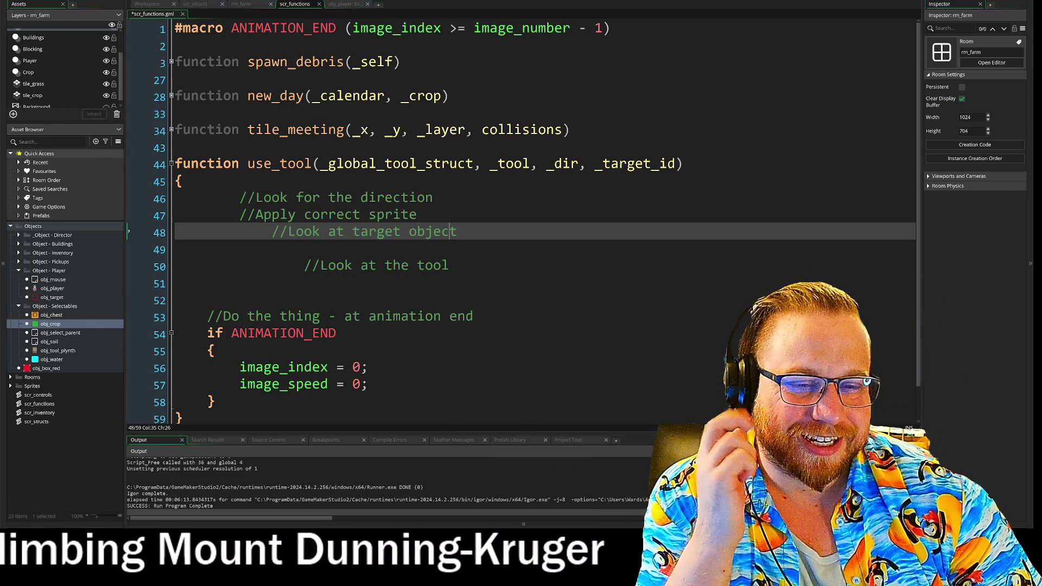
key(Down)
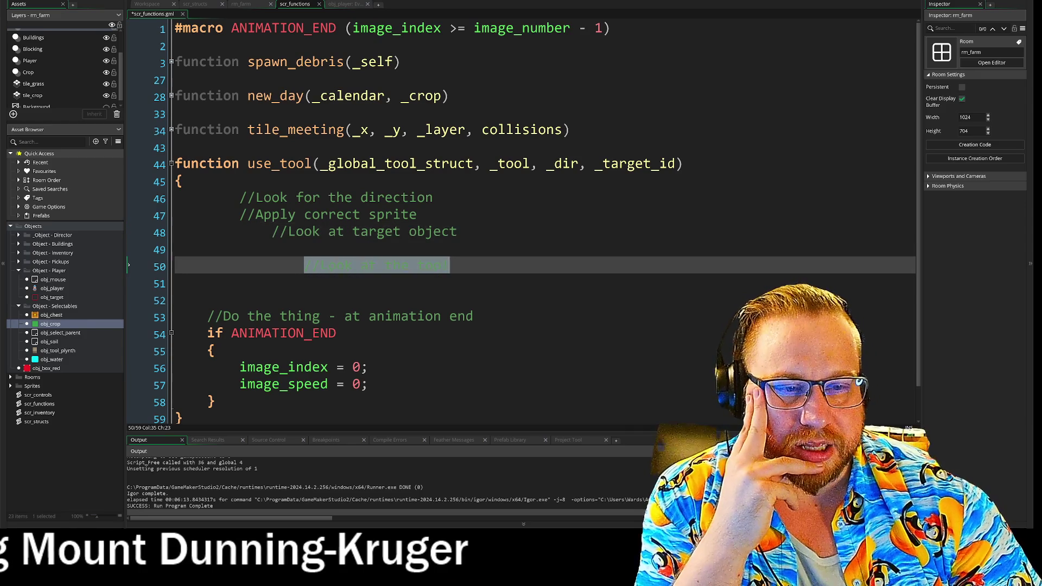
key(Down)
key(Up)
key(BackSpace)
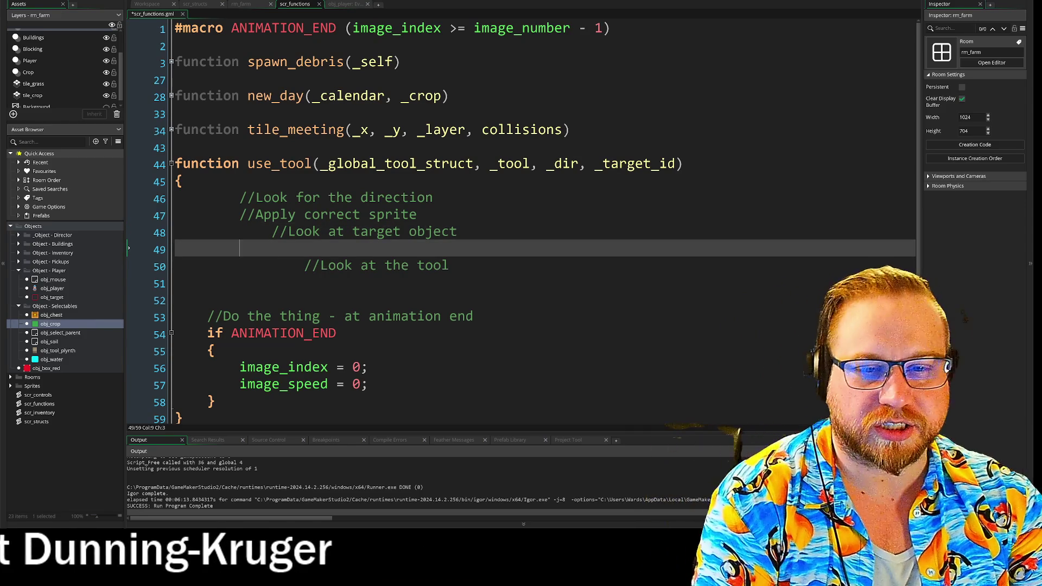
key(BackSpace)
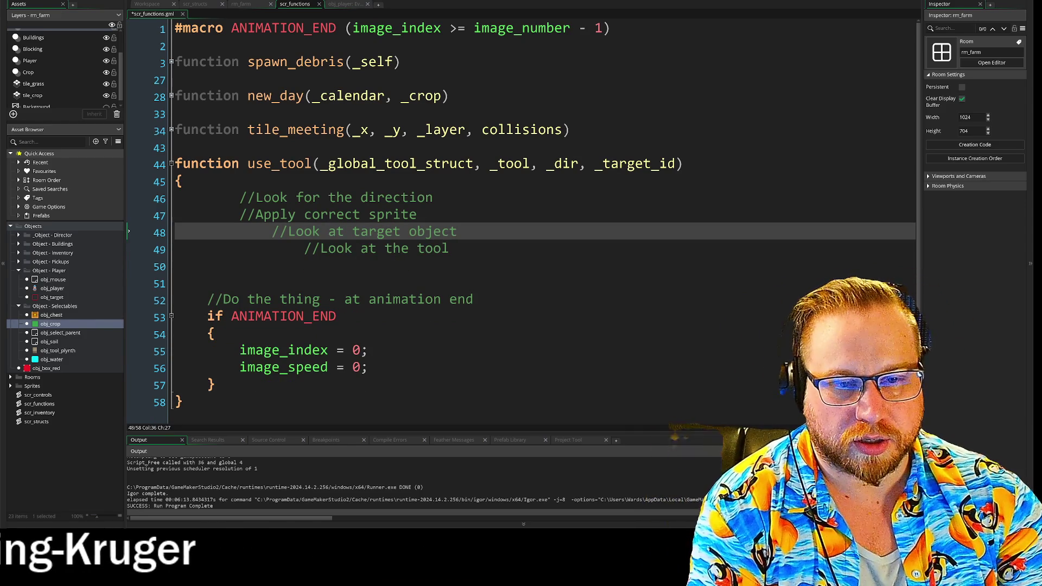
click(304, 265)
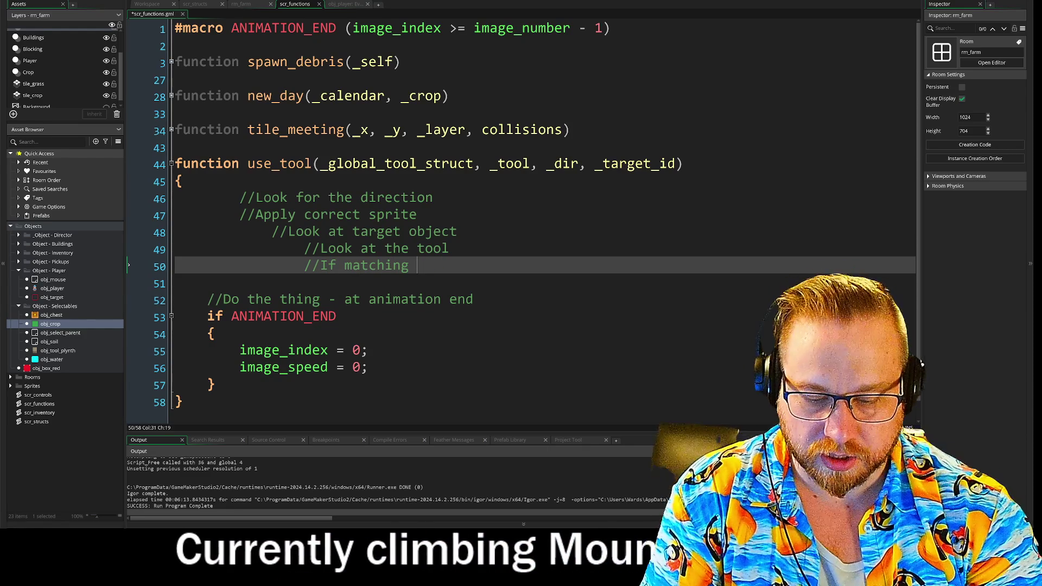
text(affect object)
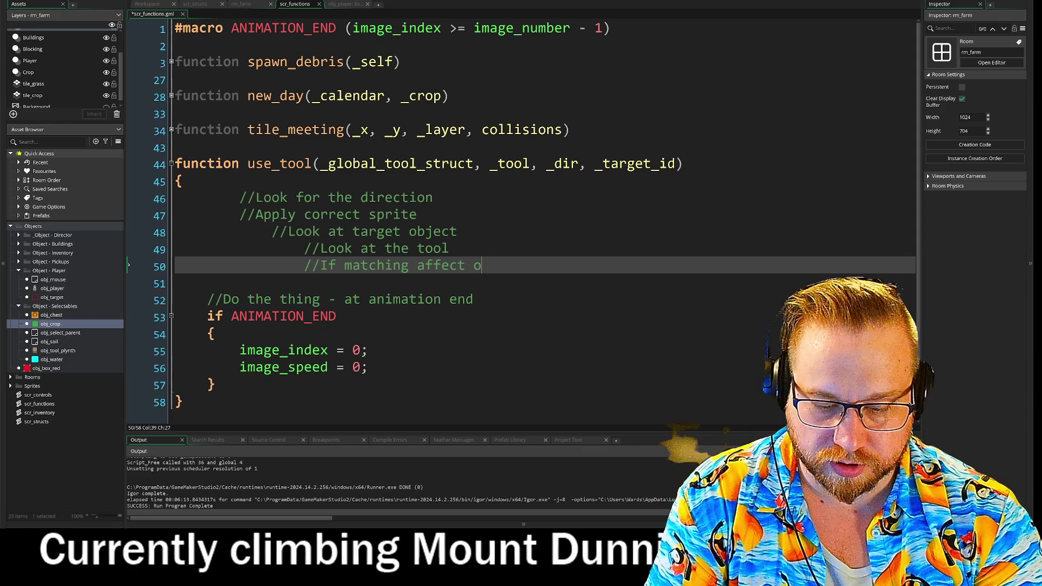
key(BackSpace)
key(BackSpace)
key(BackSpace)
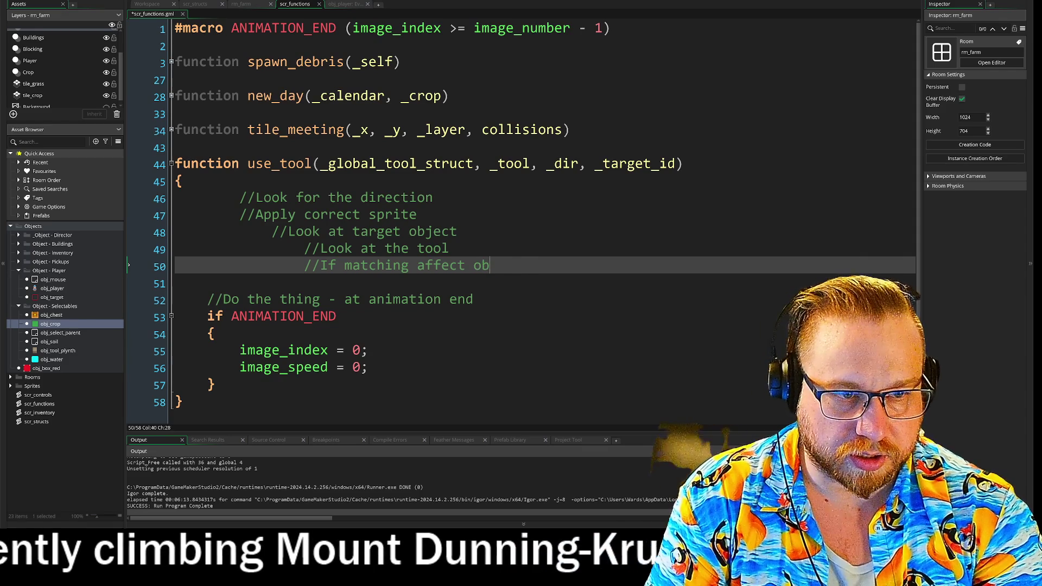
text(target object)
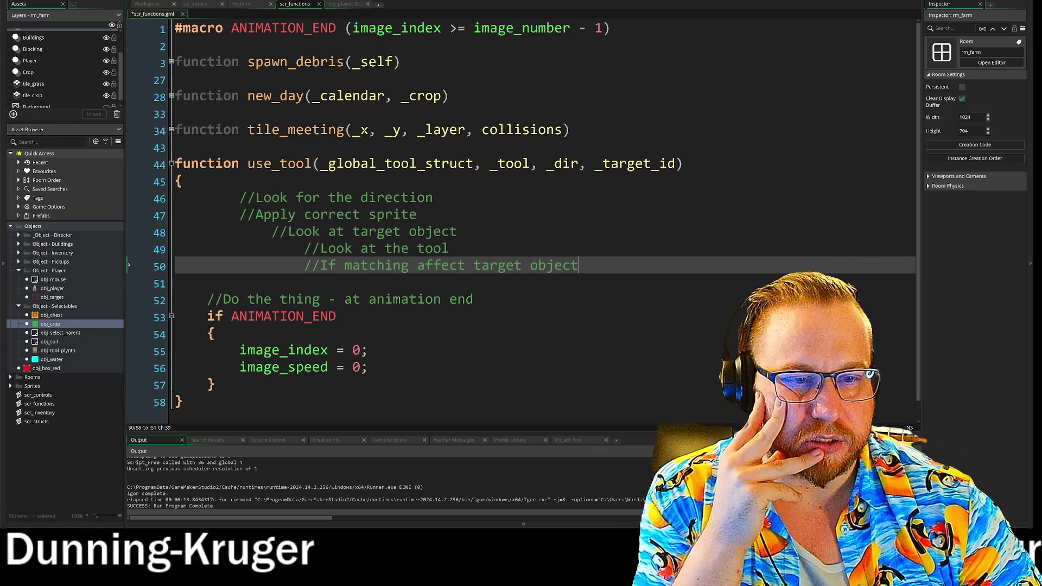
- Re-indent the step-plan comments and insert a blank line after Apply correct sprite
click(304, 248)
key(BackSpace)
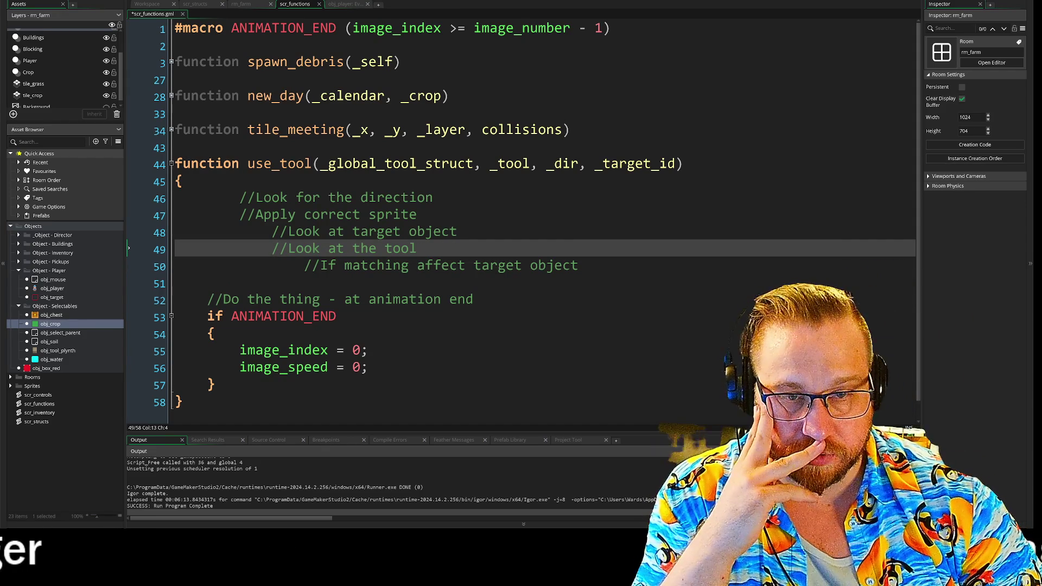
click(579, 265)
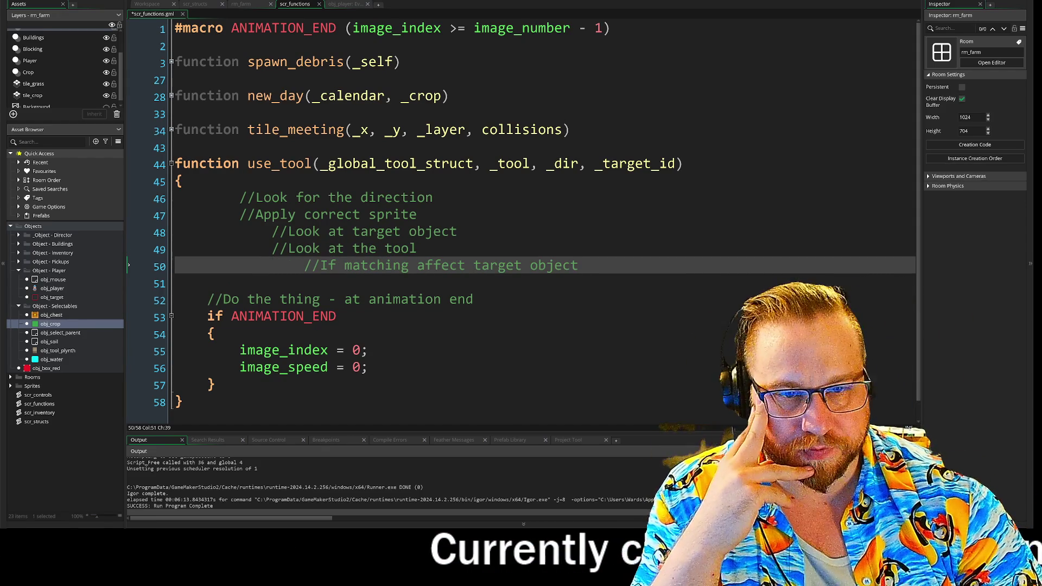
click(239, 215)
key(Tab)
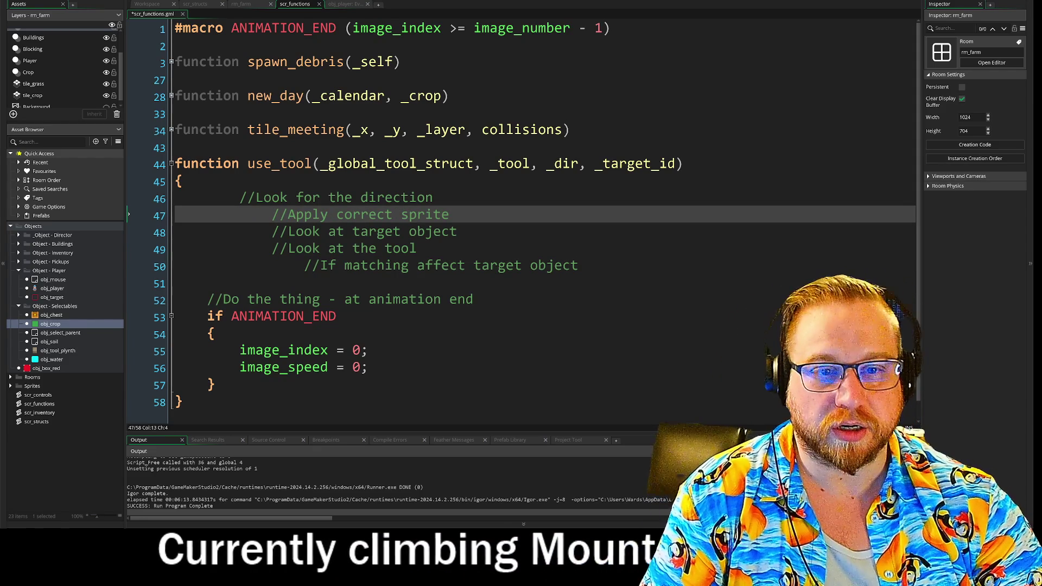
click(272, 231)
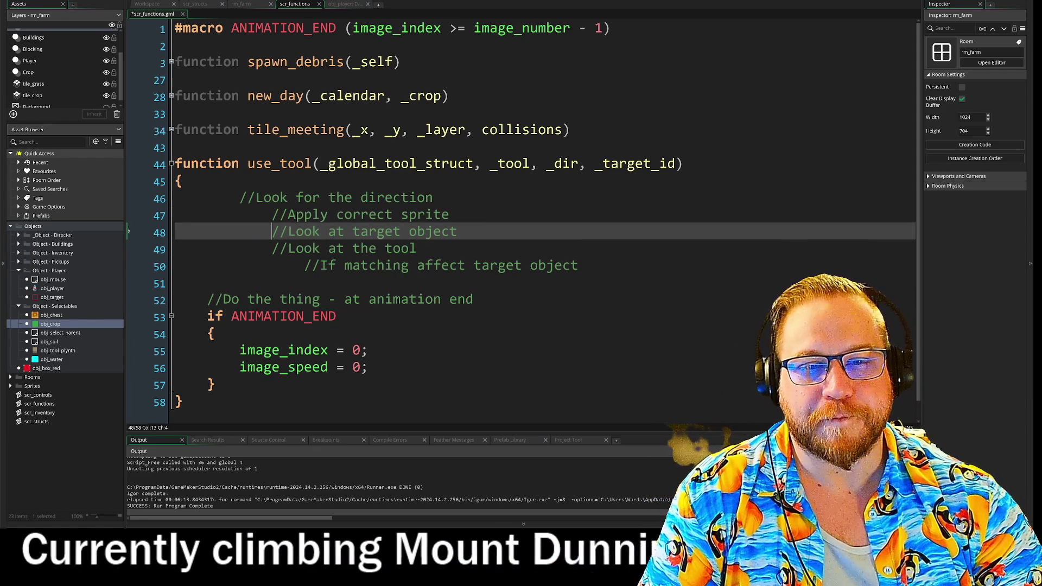
key(shift+Tab)
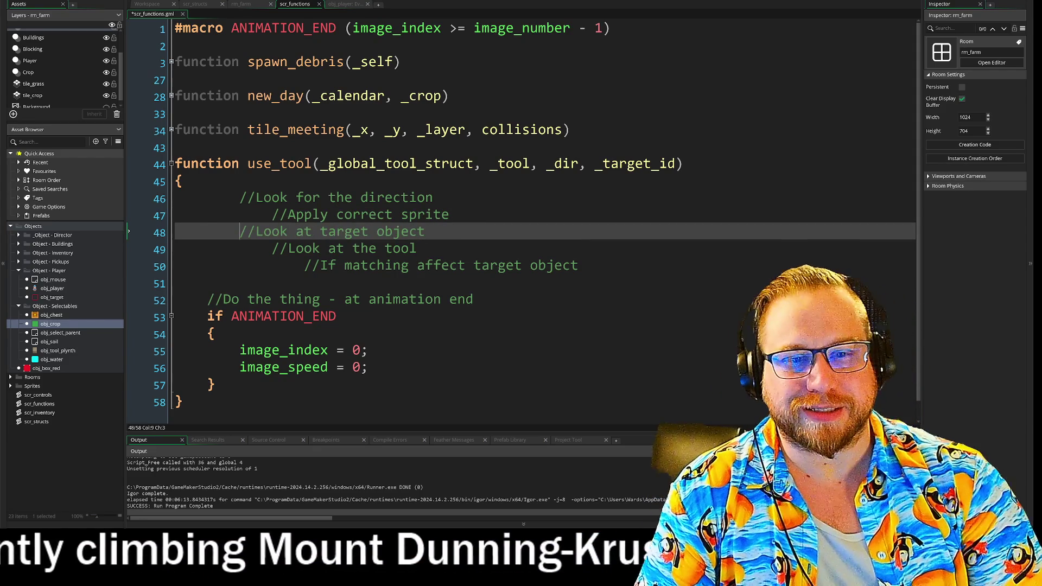
key(Down)
key(shift+Tab)
key(Down)
key(shift+Tab)
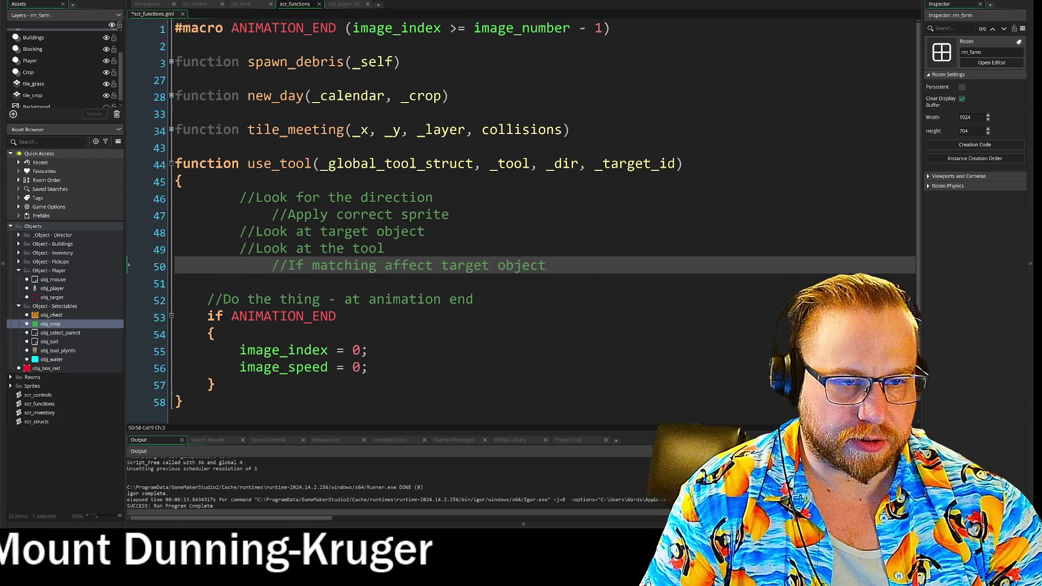
key(Up)
key(Up)
key(Up)
key(End)
key(Return)
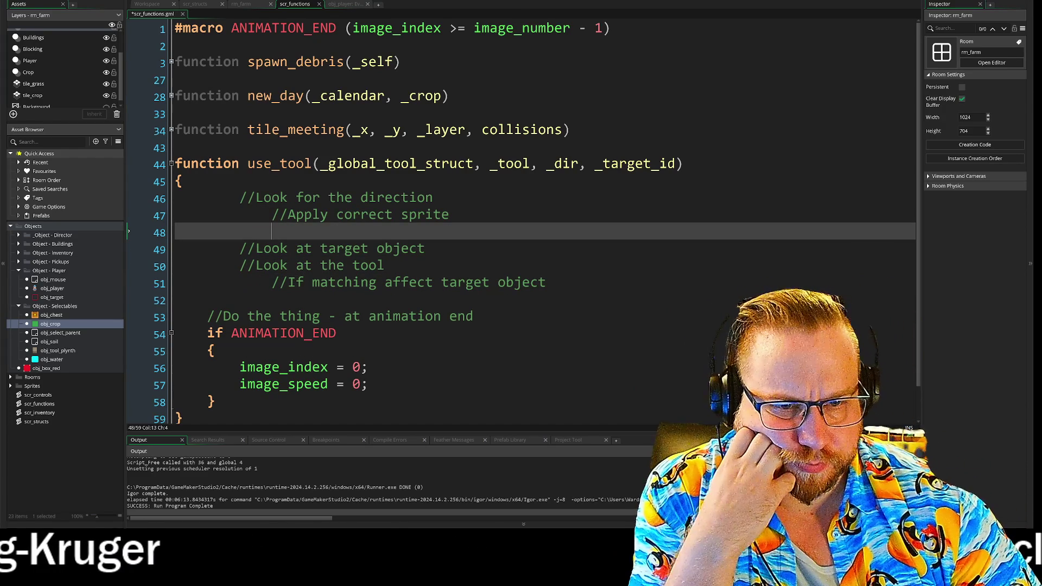
- Add '//Change sprite back to walk sprite with no animation' inside the ANIMATION_END block
click(547, 282)
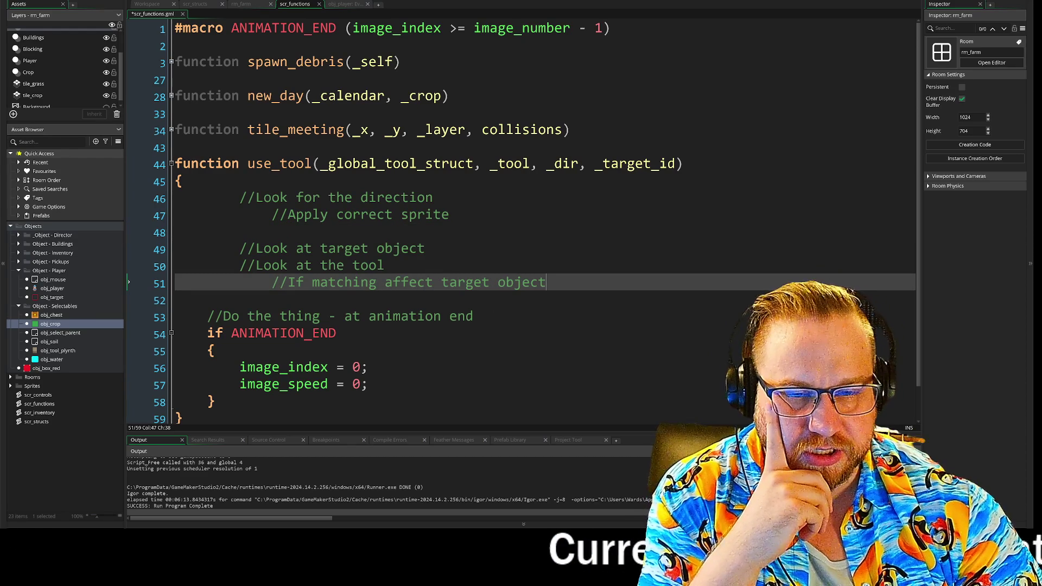
click(207, 316)
shift+click(368, 383)
click(368, 384)
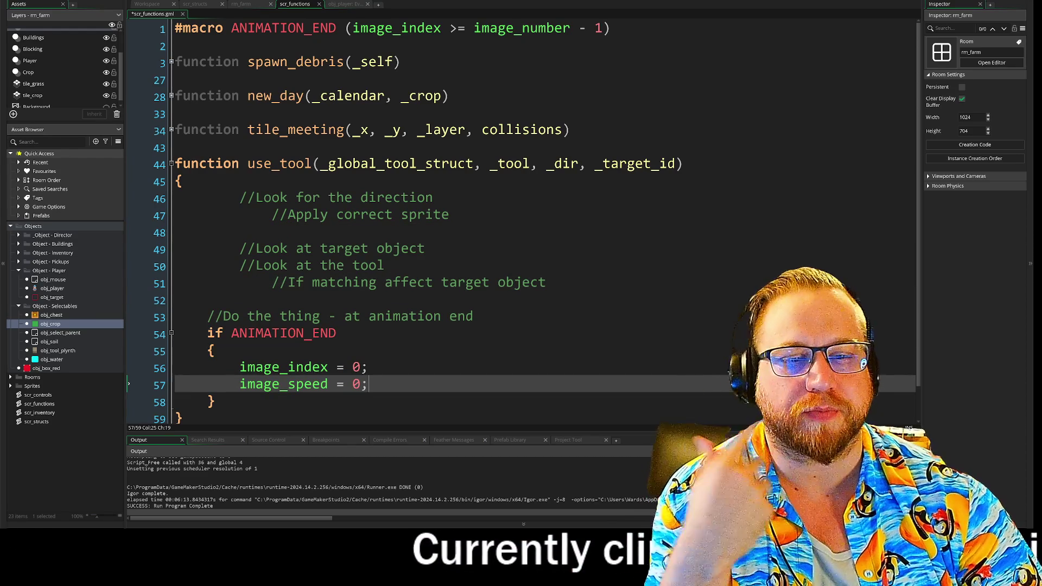
scroll(523, 223, down, 1)
click(215, 315)
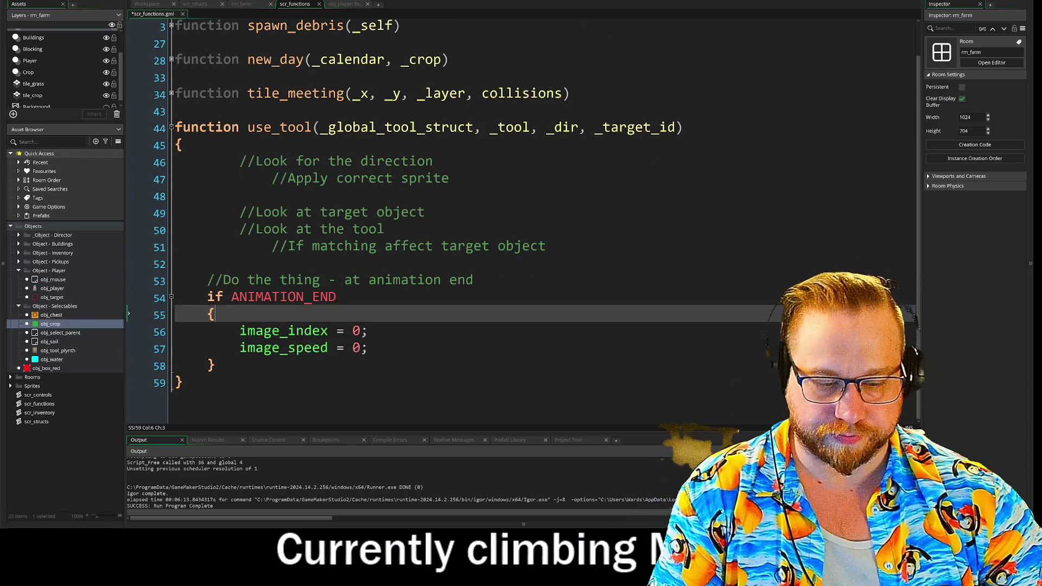
key(Return)
text(//)
key(Return)
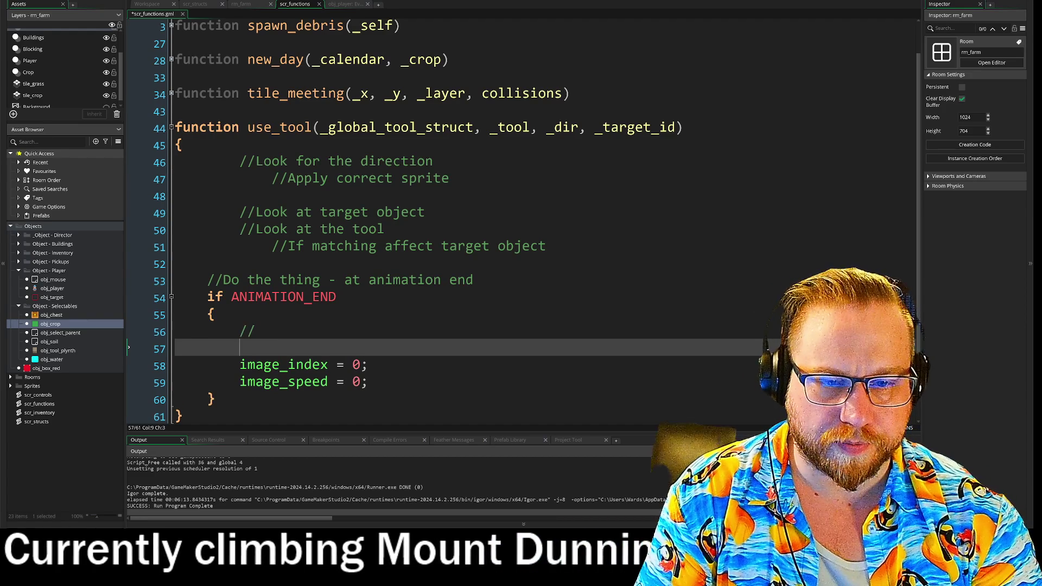
click(255, 331)
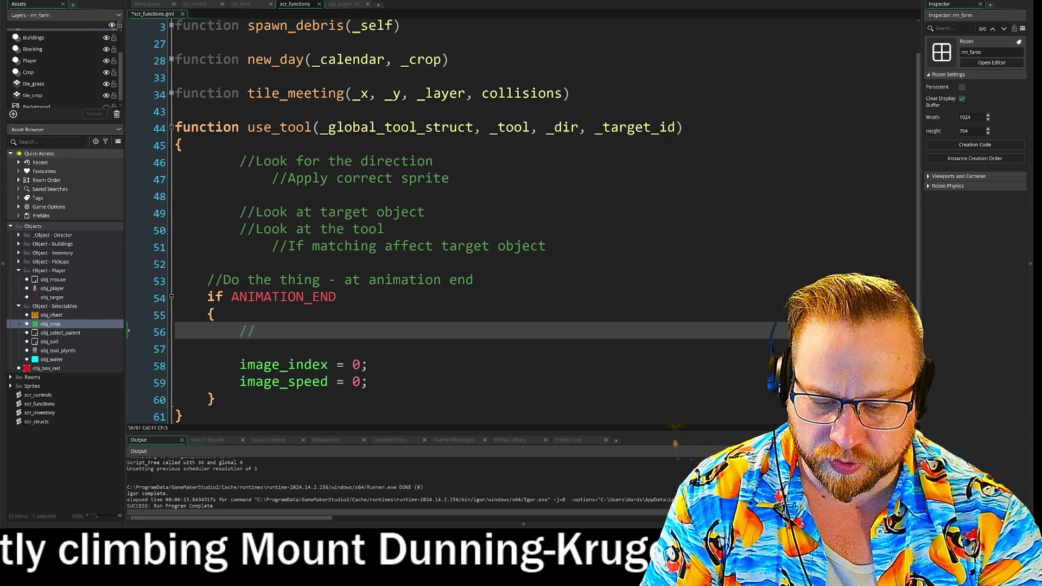
text(Chnage)
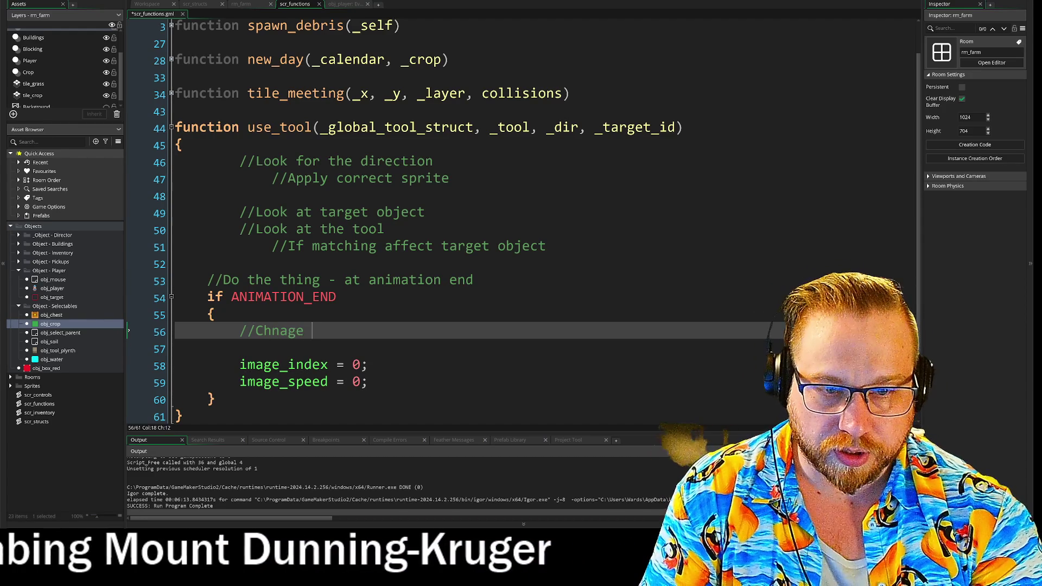
key(BackSpace)
key(BackSpace)
key(BackSpace)
text(ange)
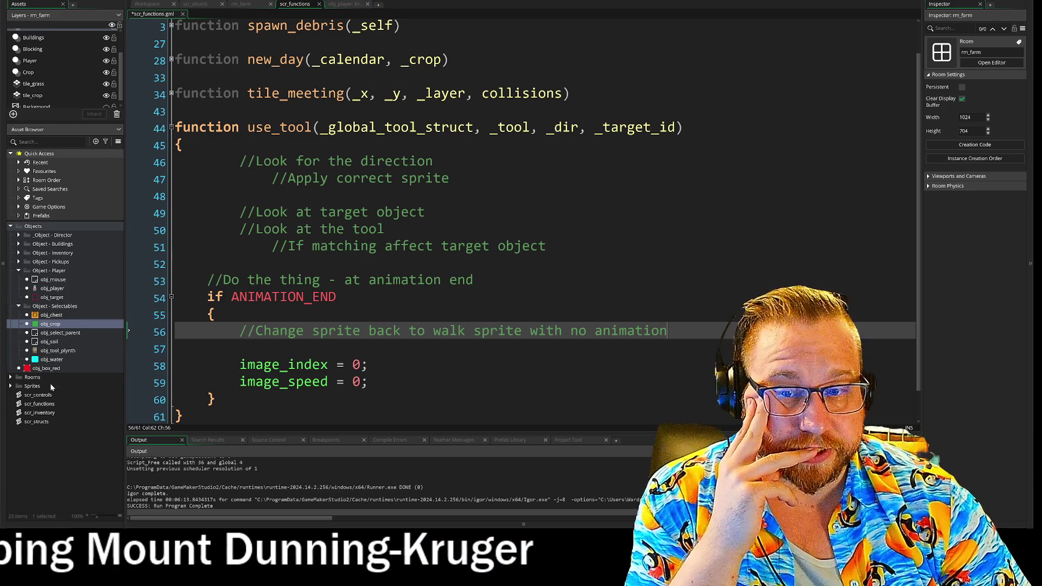
click(11, 386)
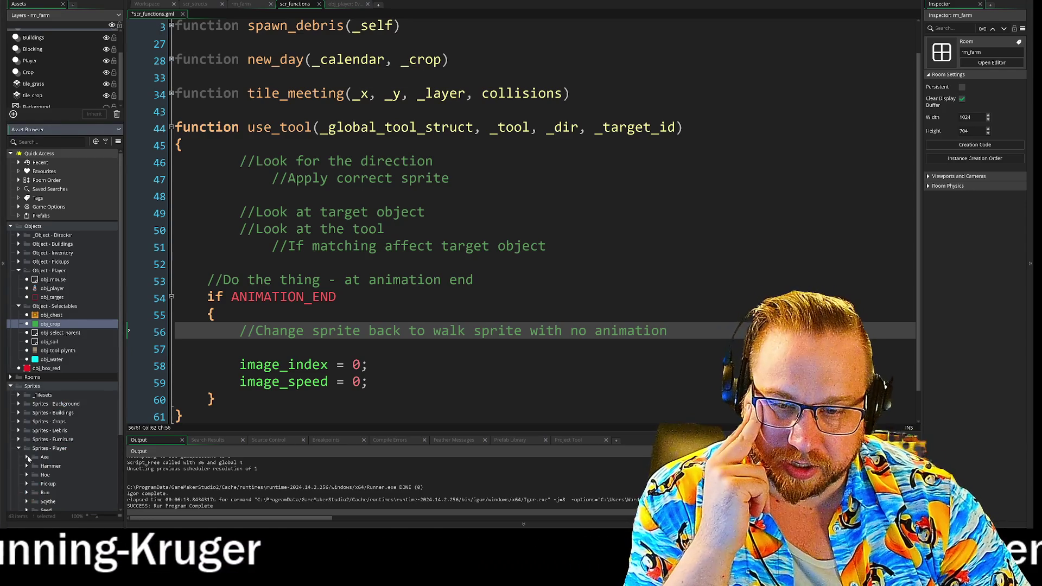
- Open the spr_man_axe_side, spr_man_hammer_down and spr_man_hammer_side sprites
scroll(23, 453, down, 5)
click(26, 363)
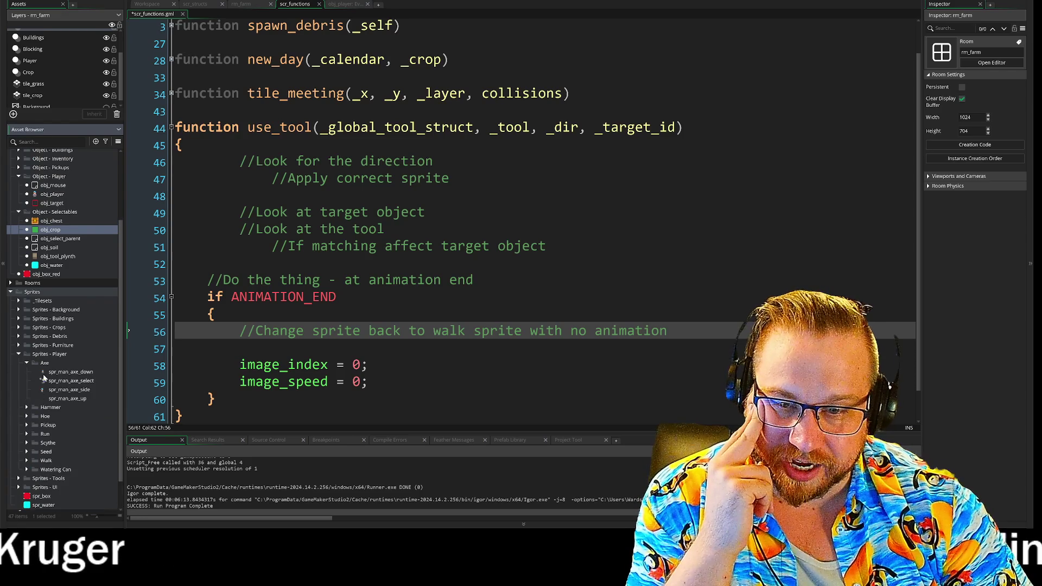
double_click(62, 393)
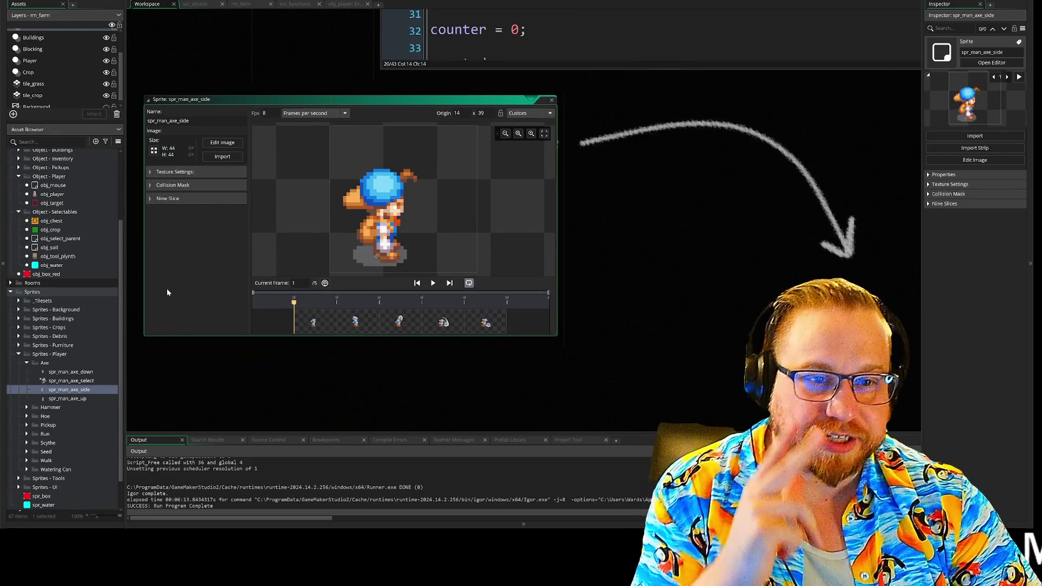
click(26, 409)
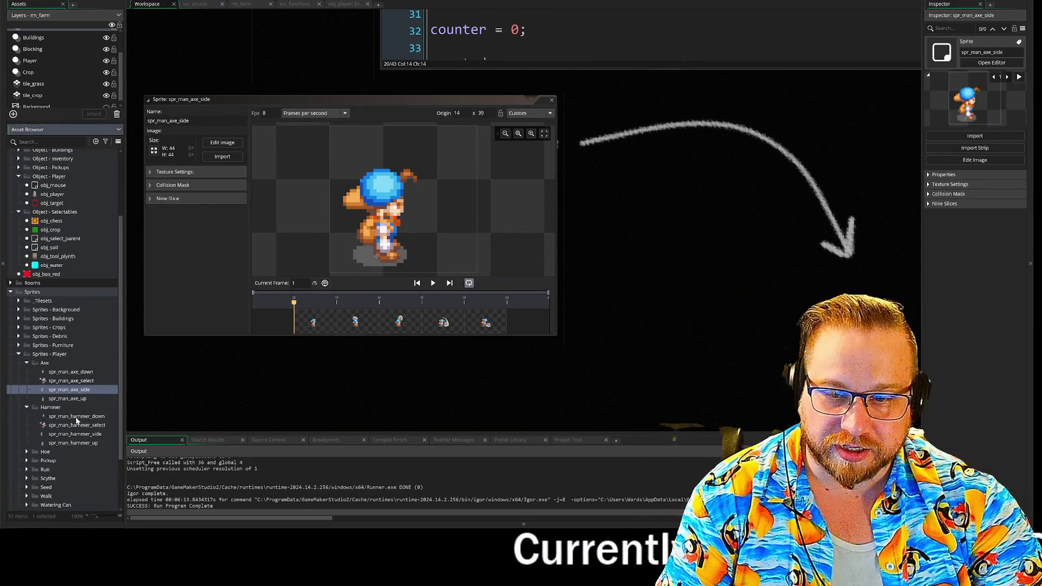
double_click(76, 416)
click(71, 435)
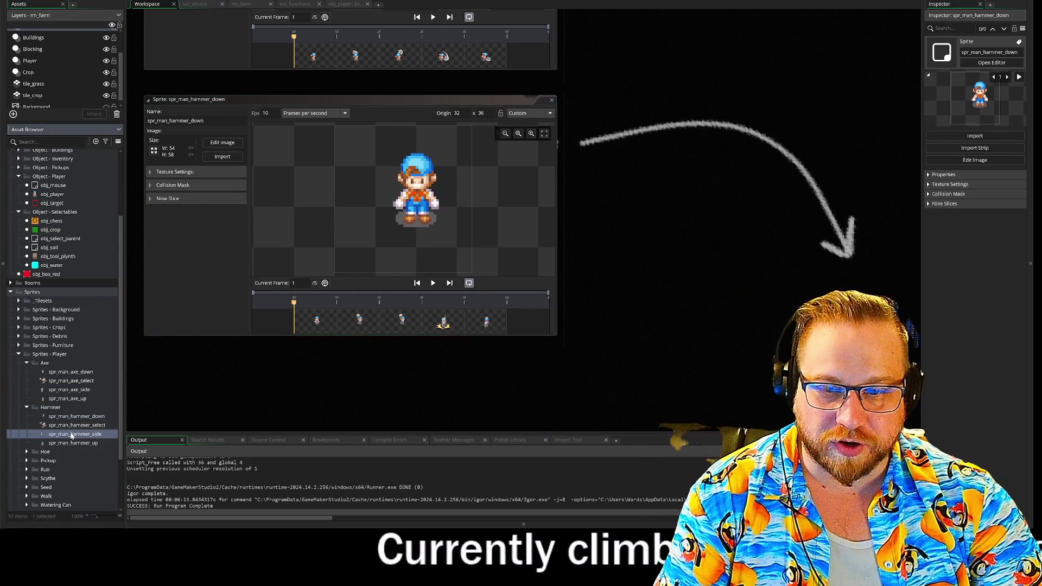
double_click(71, 435)
- Close the spr_man_hammer_down and spr_man_axe_side sprite previews
click(548, 99)
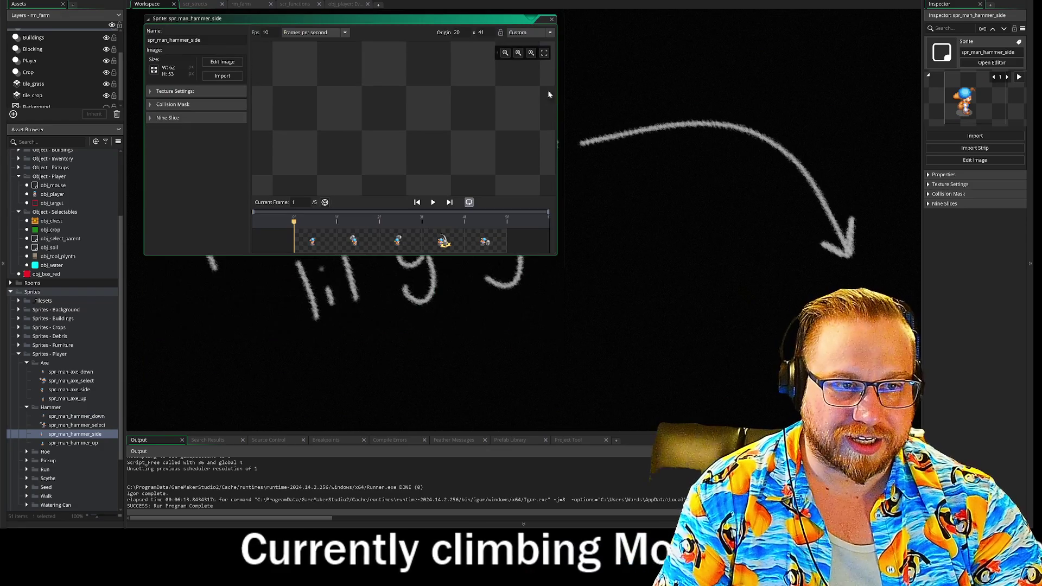
scroll(623, 41, down, 3)
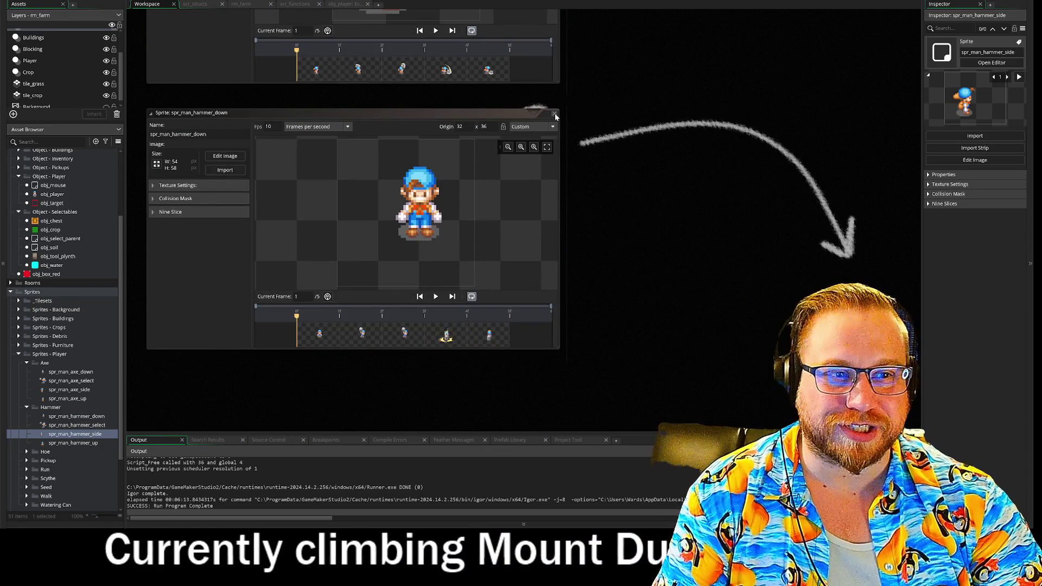
click(555, 114)
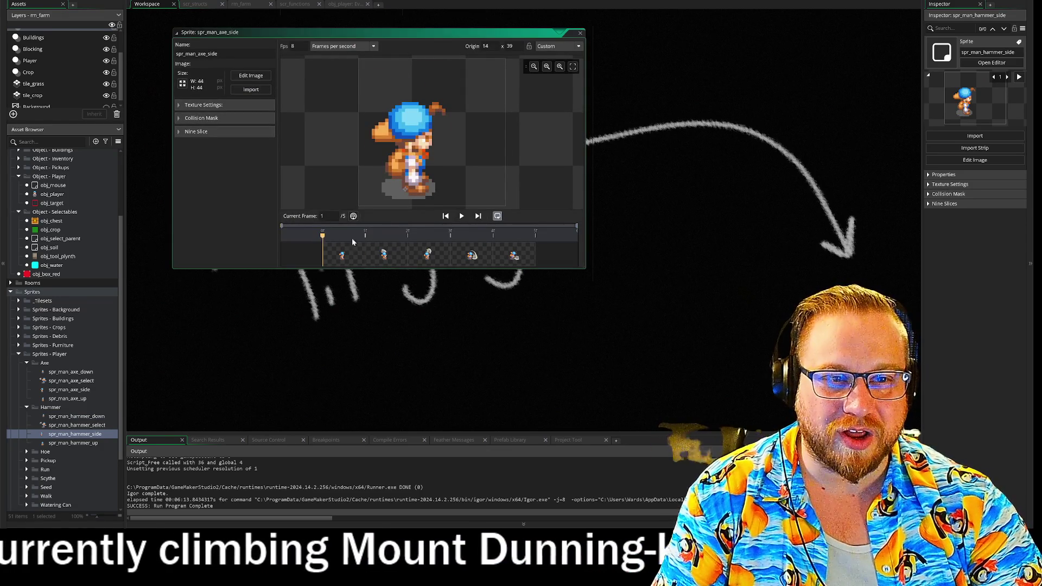
click(580, 35)
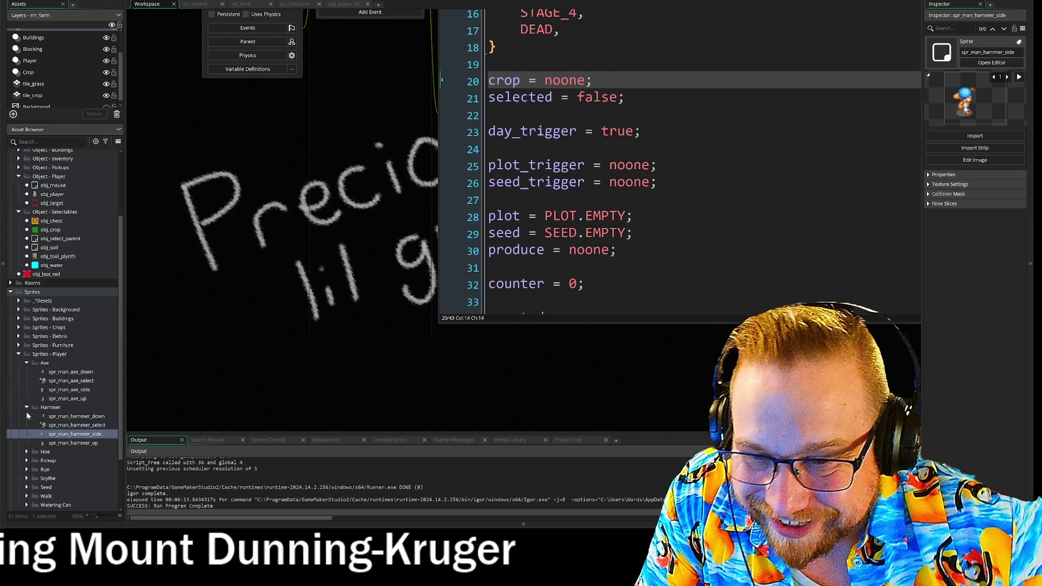
- Glance at the Hoe and Walk sprite folders, then collapse the whole Sprites folder
click(26, 407)
click(26, 363)
click(26, 380)
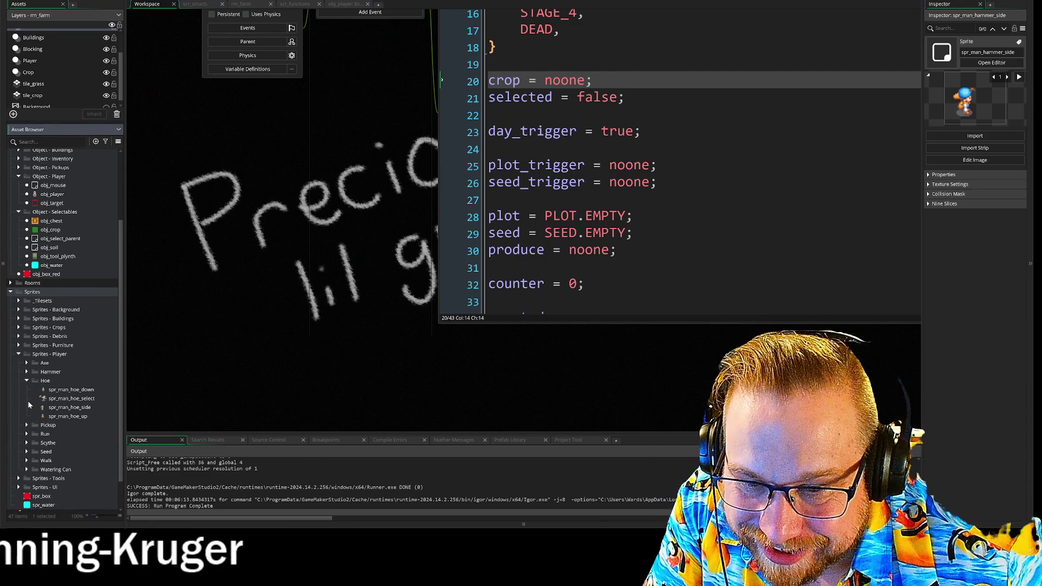
click(28, 381)
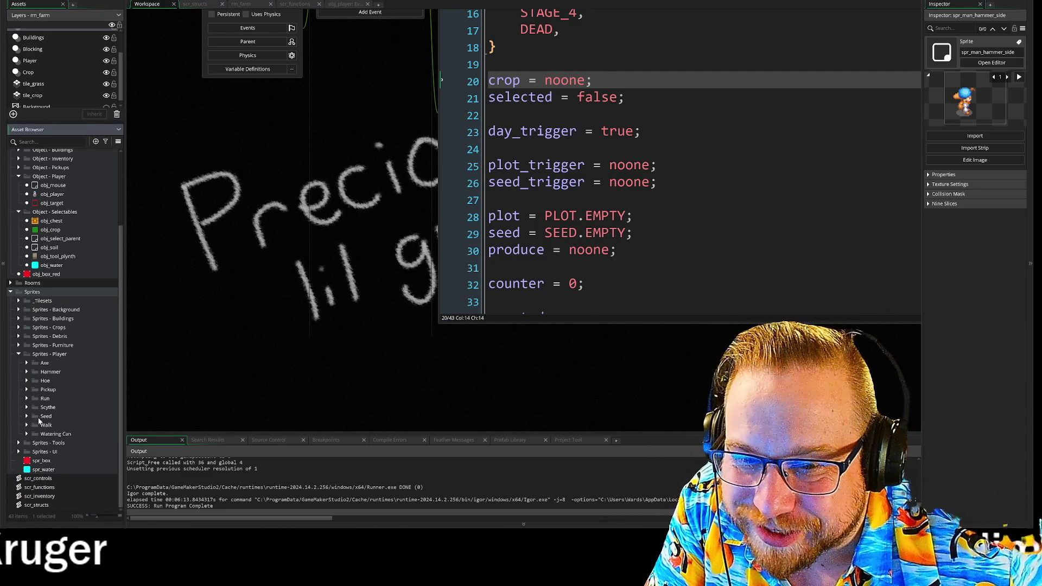
click(27, 425)
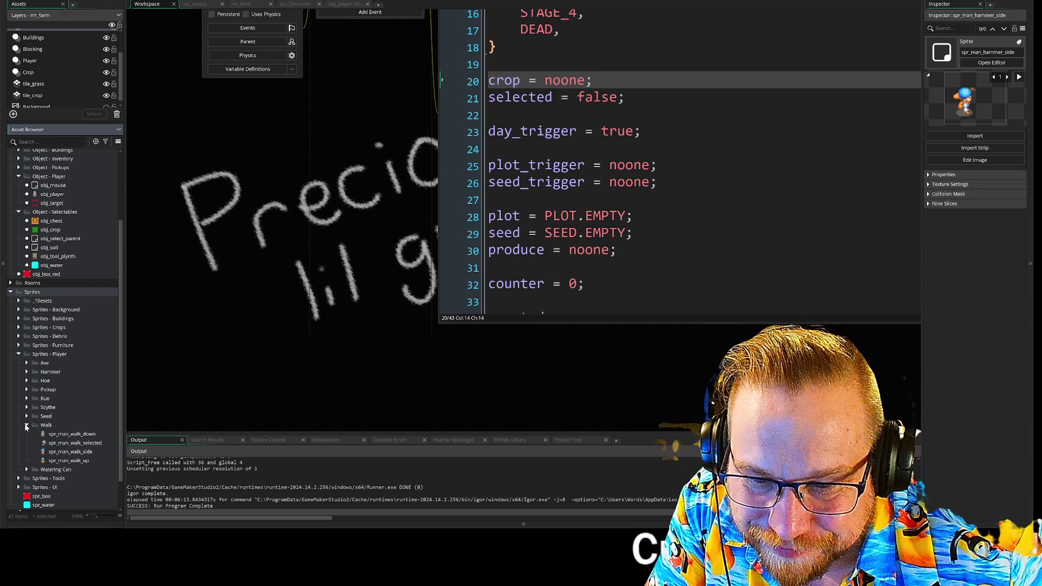
click(26, 426)
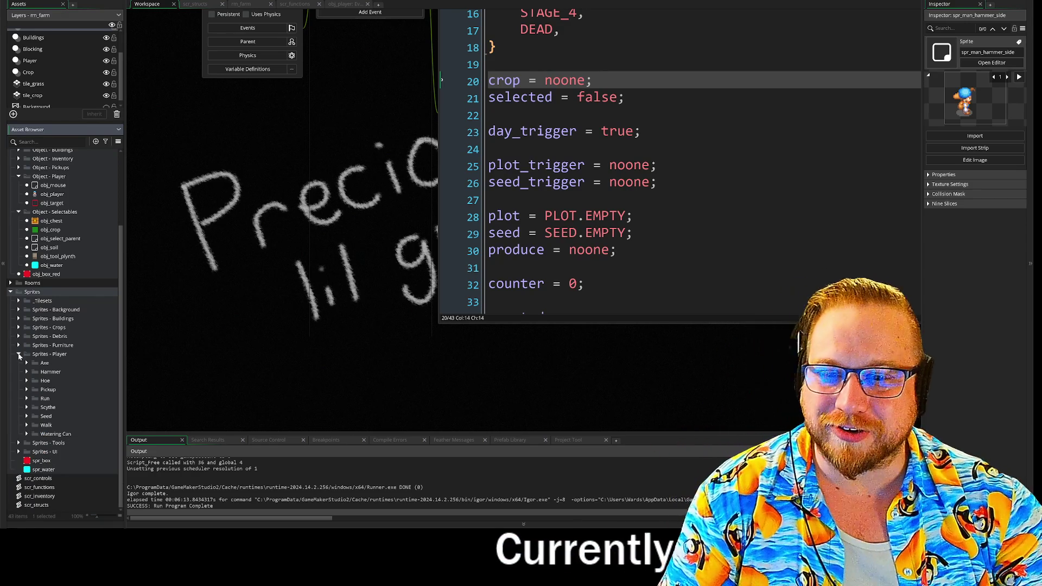
click(19, 354)
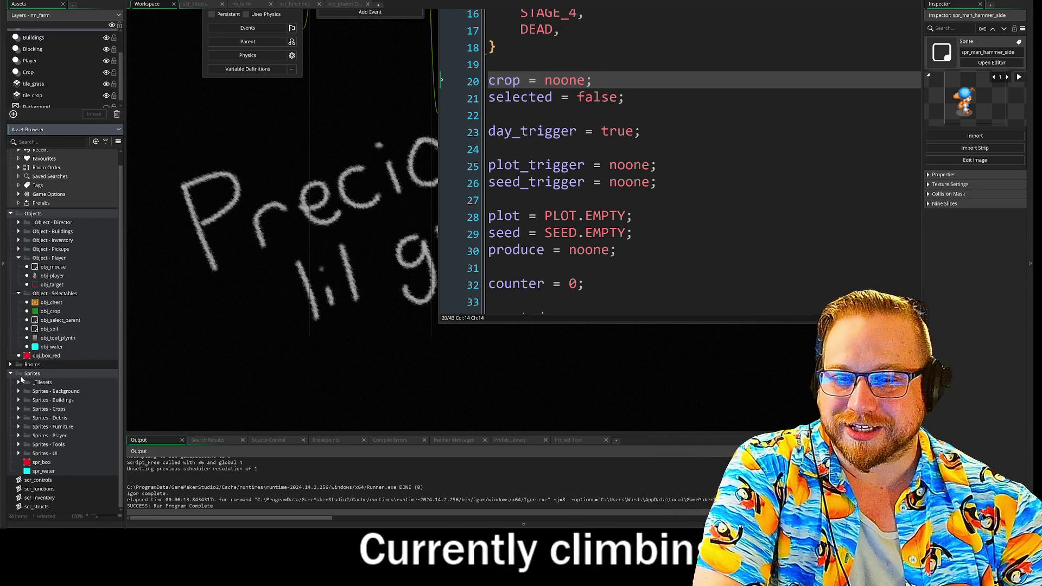
click(11, 373)
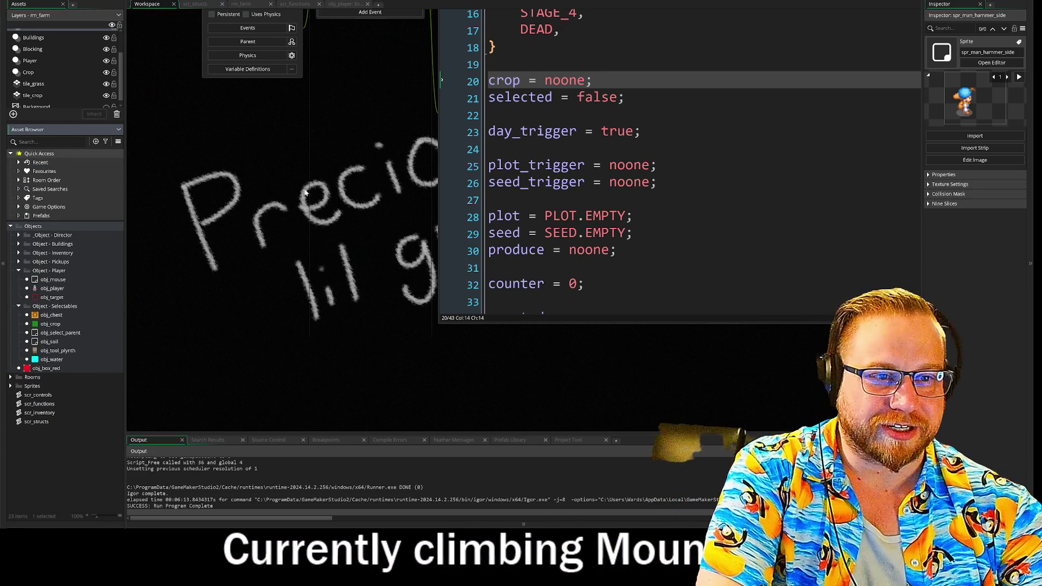
- Close the obj_crop object windows and switch to the scr_structs script
scroll(262, 314, up, 3)
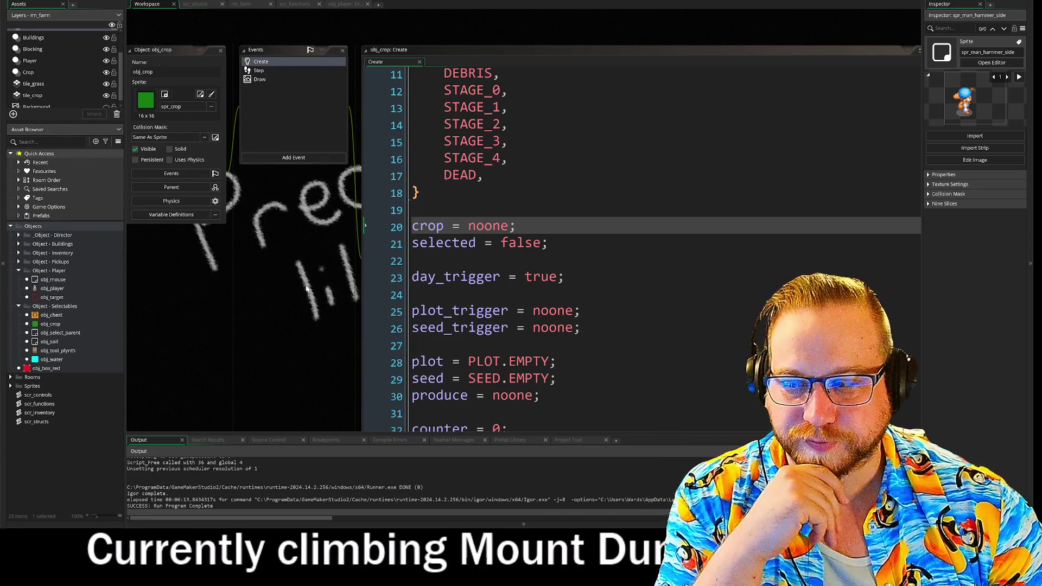
scroll(281, 236, down, 2)
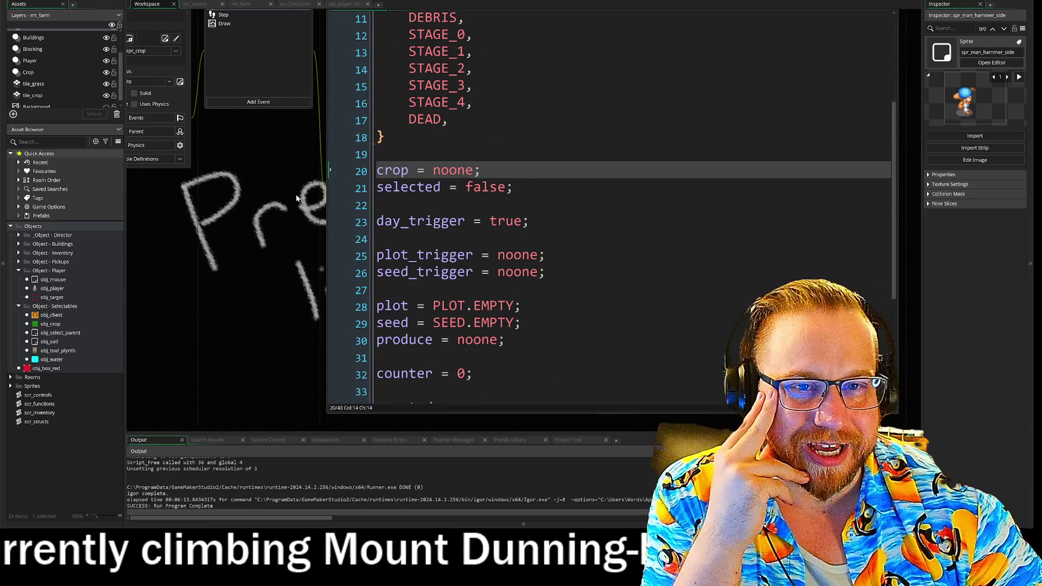
scroll(298, 239, up, 1)
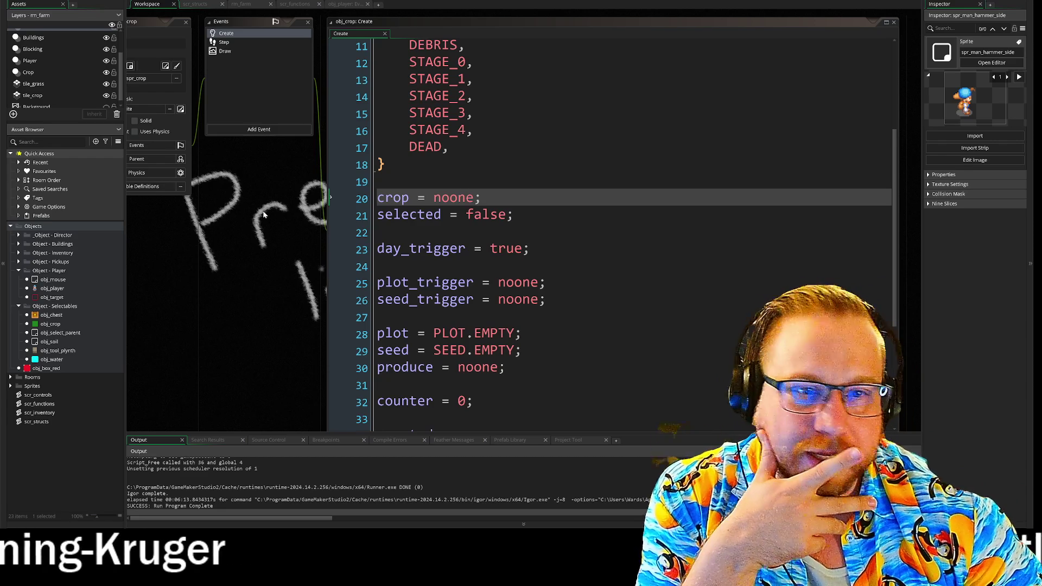
drag(248, 224, 299, 276)
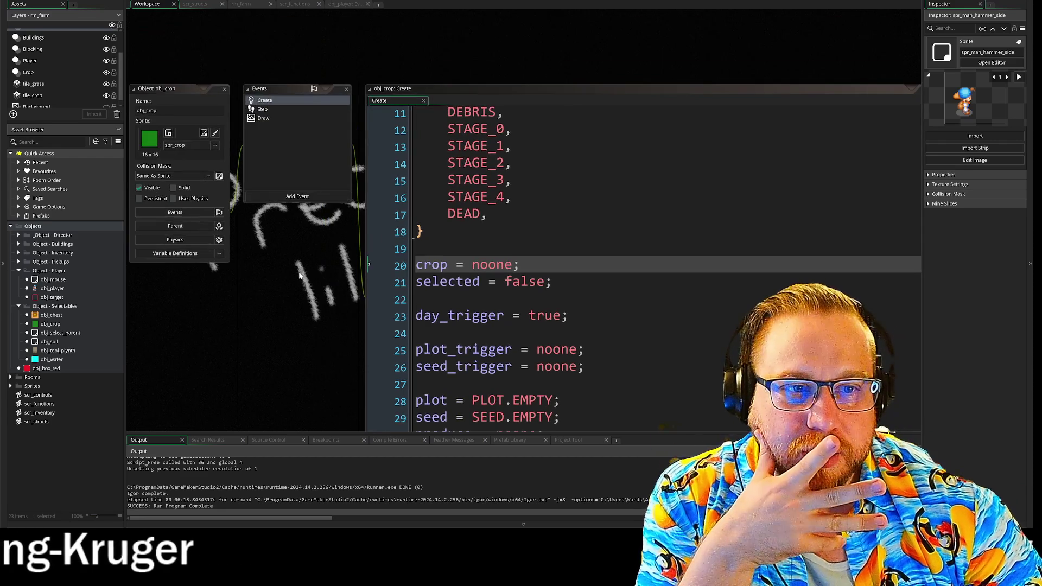
click(225, 89)
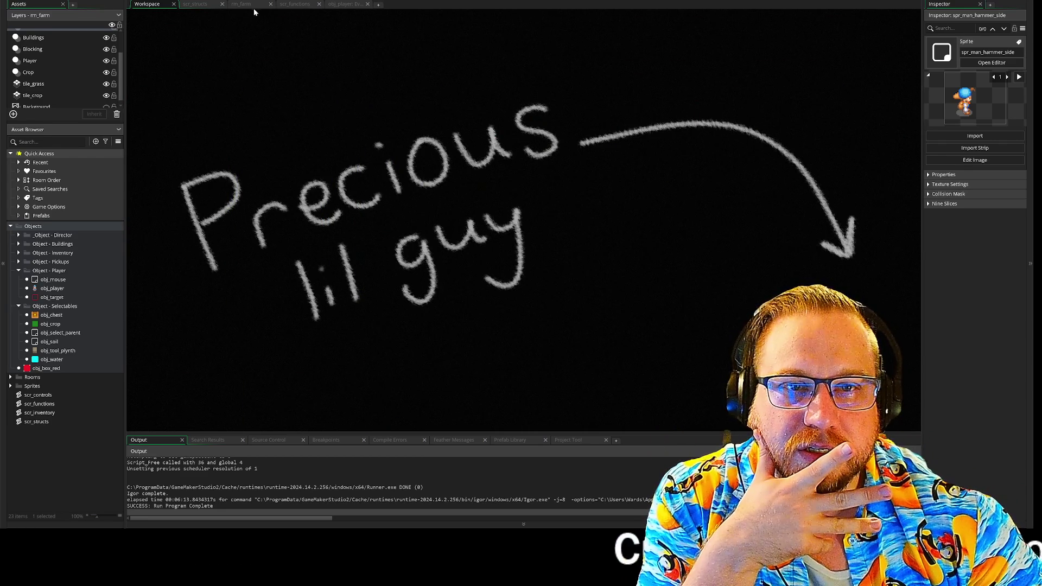
click(194, 6)
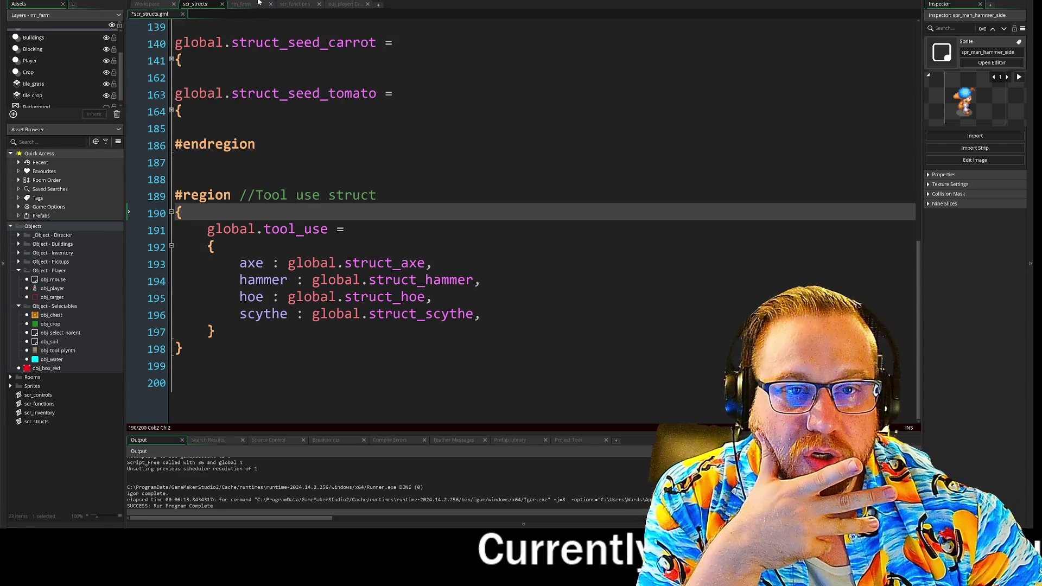
- Delete the walk-sprite comment line and select the image_index and image_speed reset lines
click(309, 5)
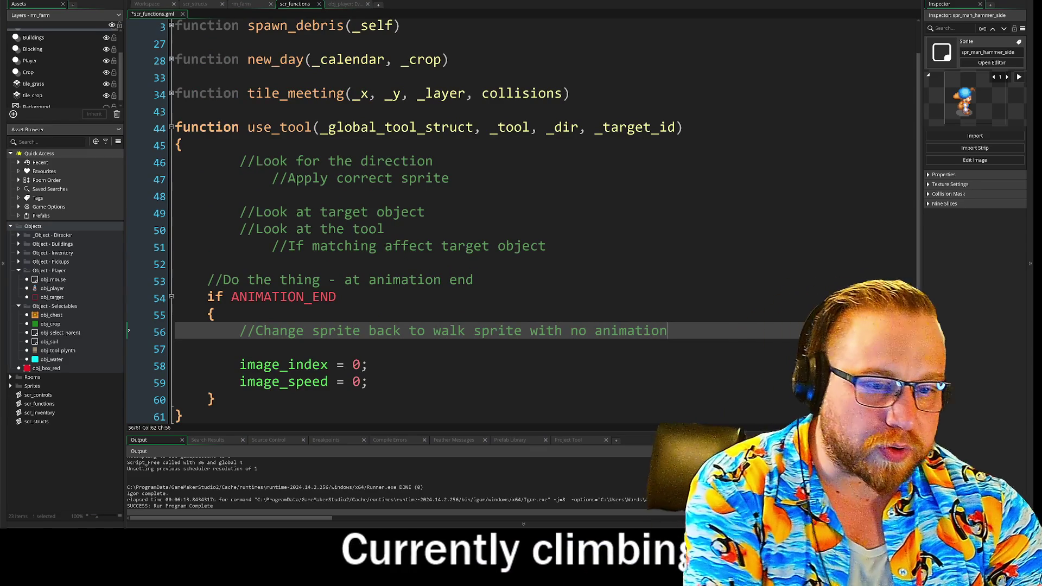
key(shift+Home)
key(BackSpace)
key(Delete)
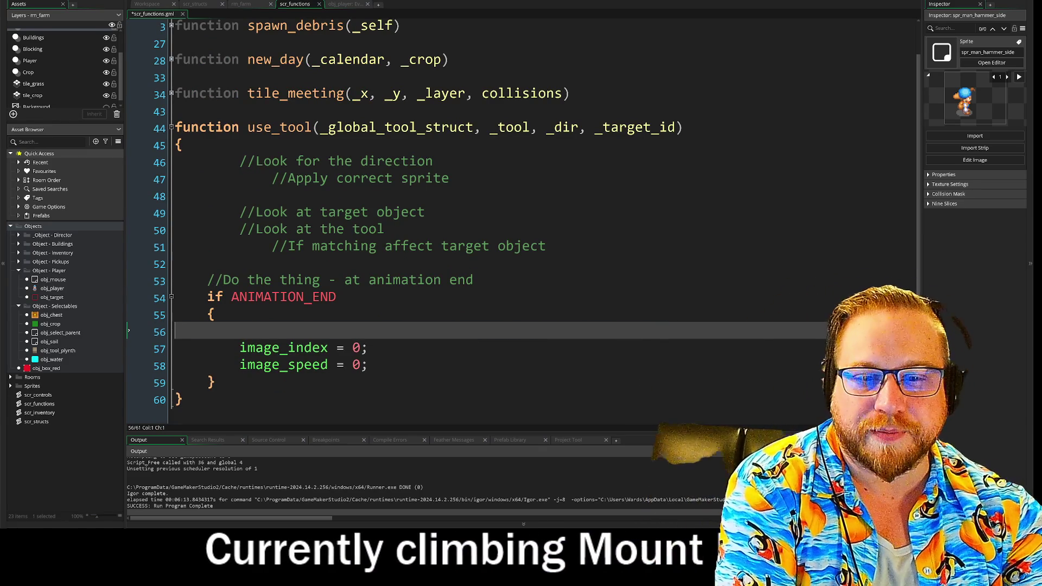
key(Delete)
key(Home)
key(shift+Down)
key(shift+End)
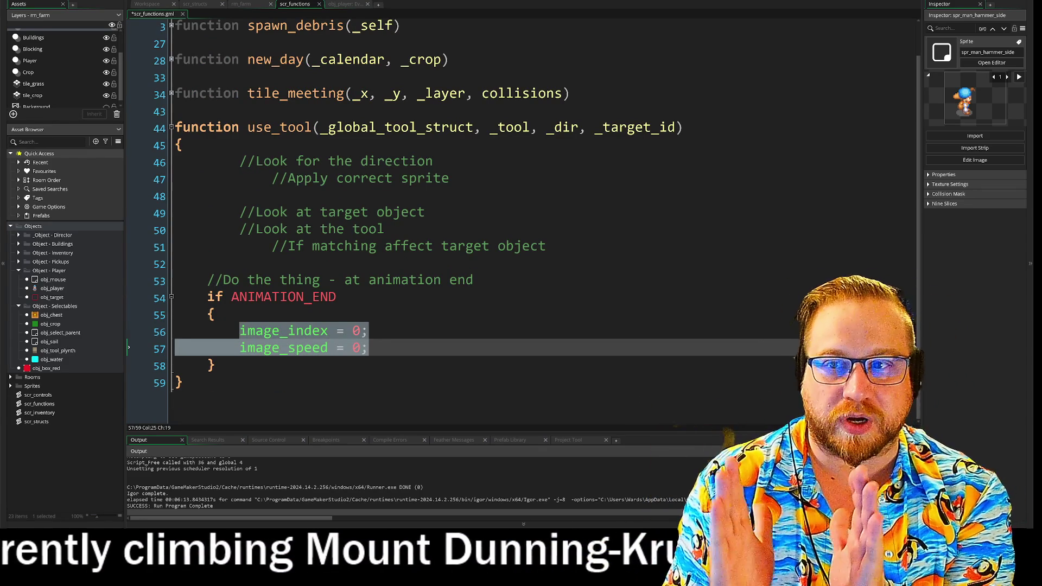
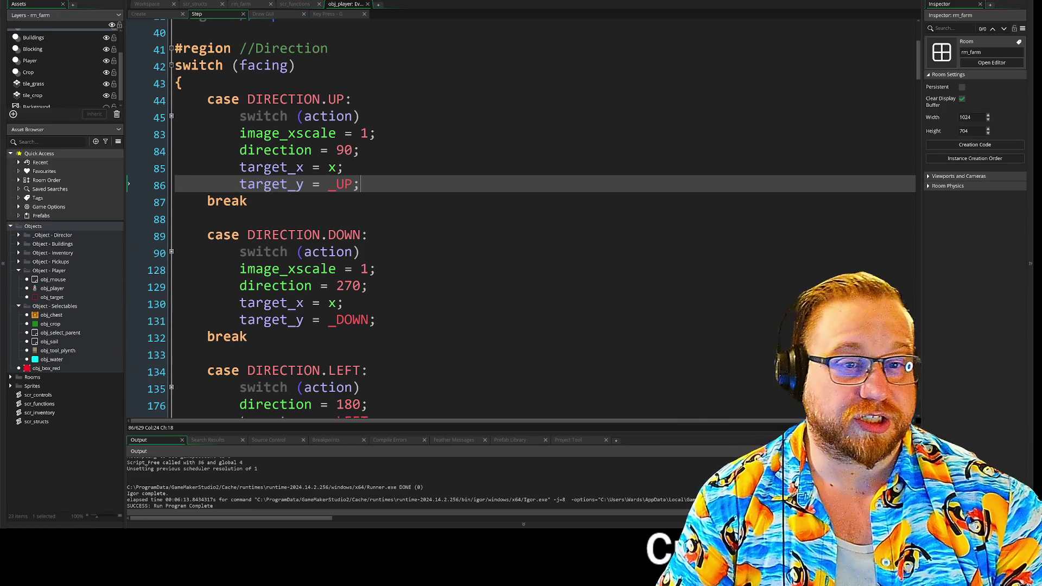
- Leave the UP case in obj_player's Step event and bring up scr_functions' use_tool function
click(248, 201)
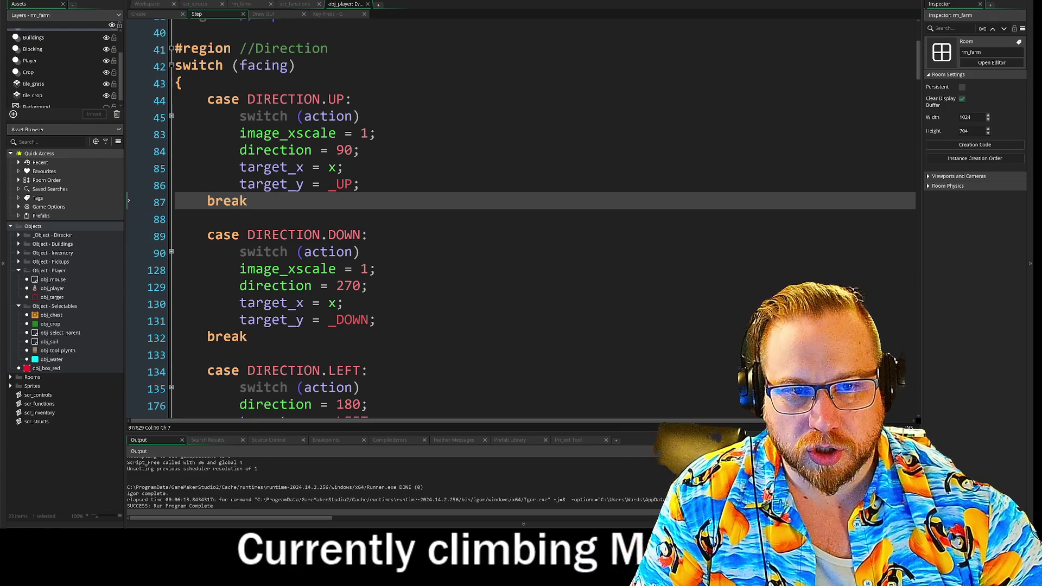
click(294, 5)
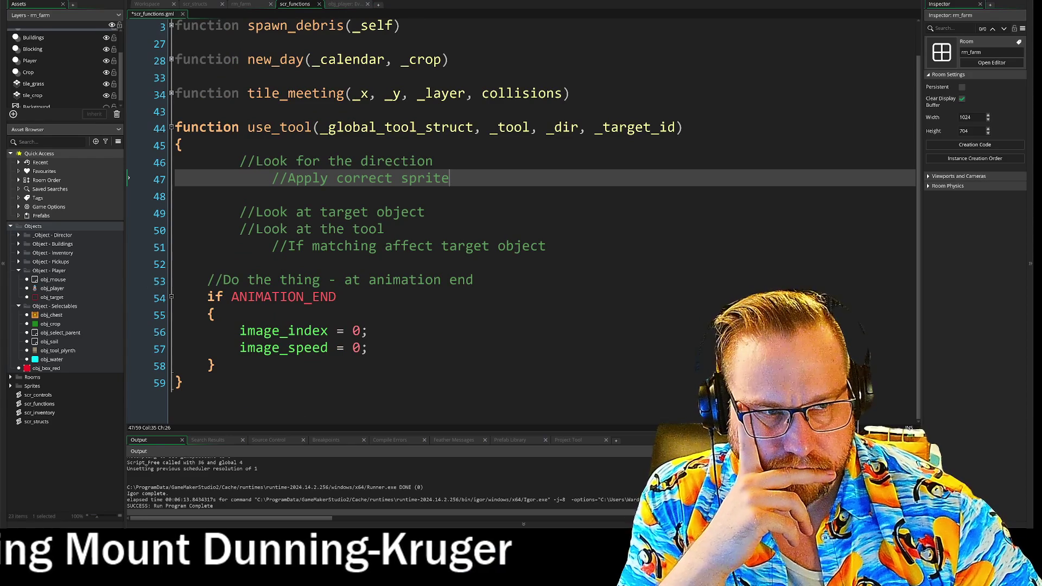
- Rename use_tool's _dir parameter to two parameters, _x_target and _y_target, on line 44
click(578, 133)
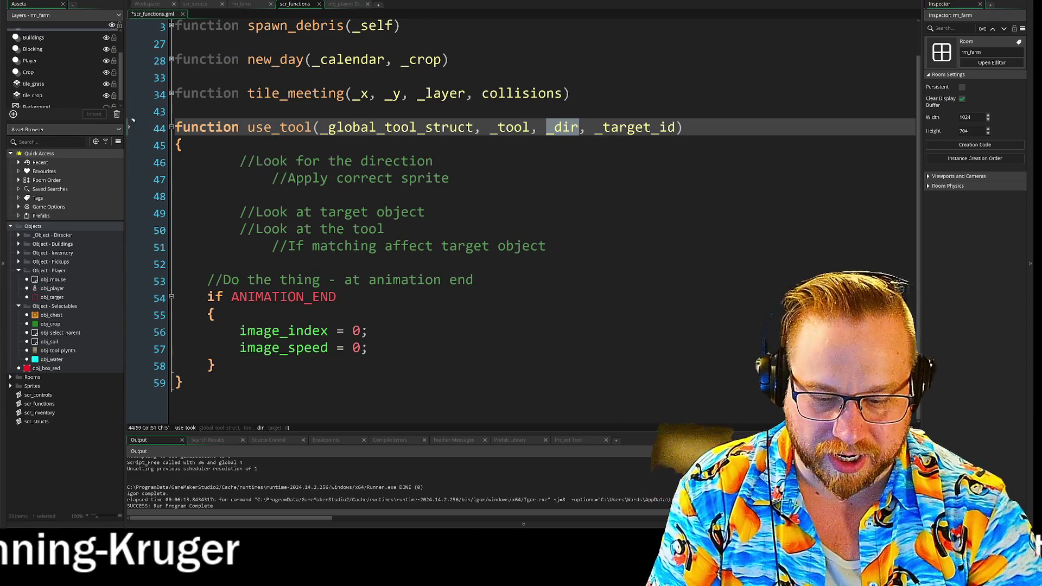
key(BackSpace)
key(BackSpace)
key(BackSpace)
text(tyar)
key(BackSpace)
key(BackSpace)
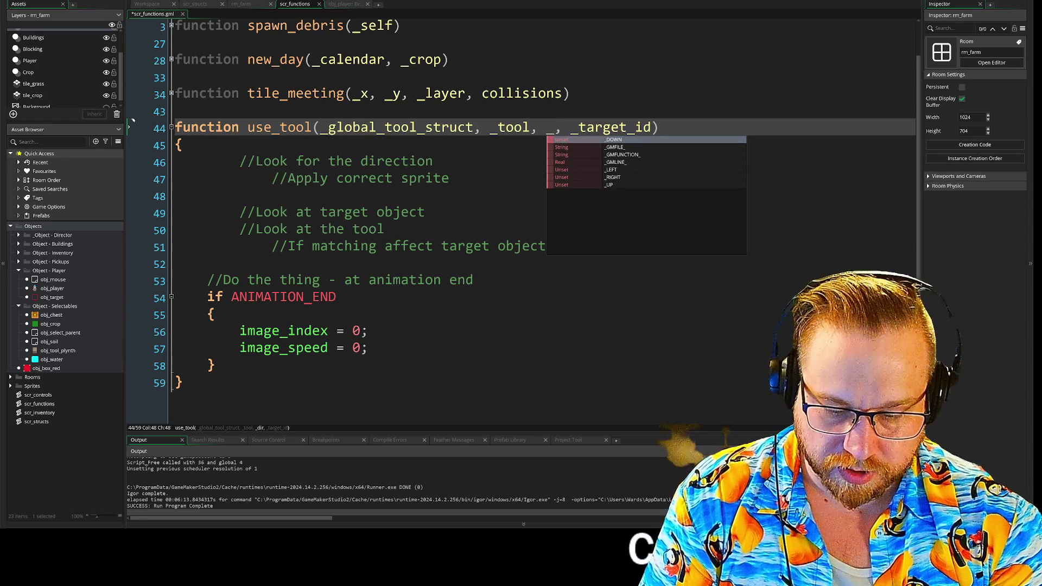
text(x_)
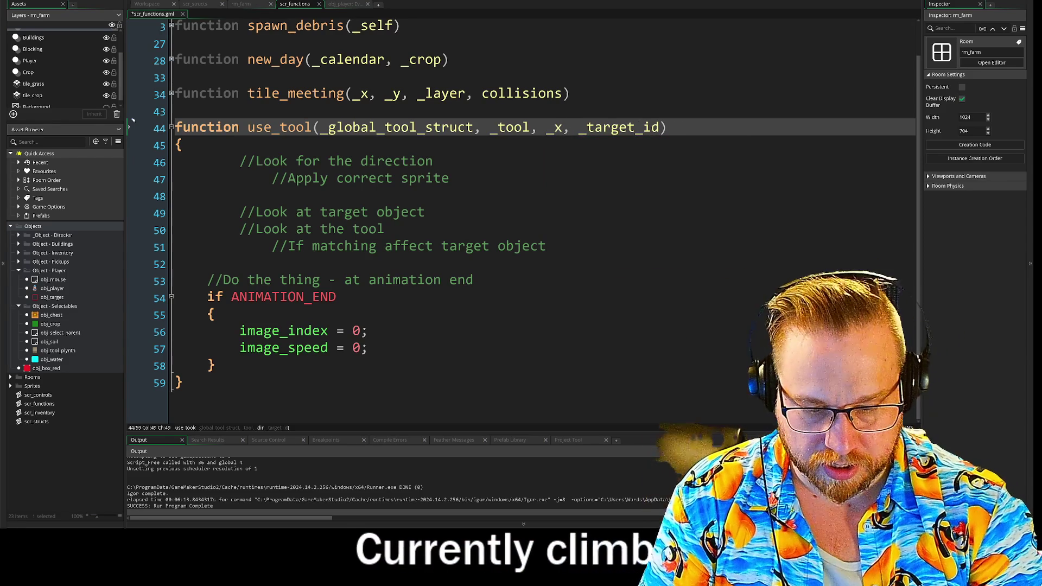
text(target)
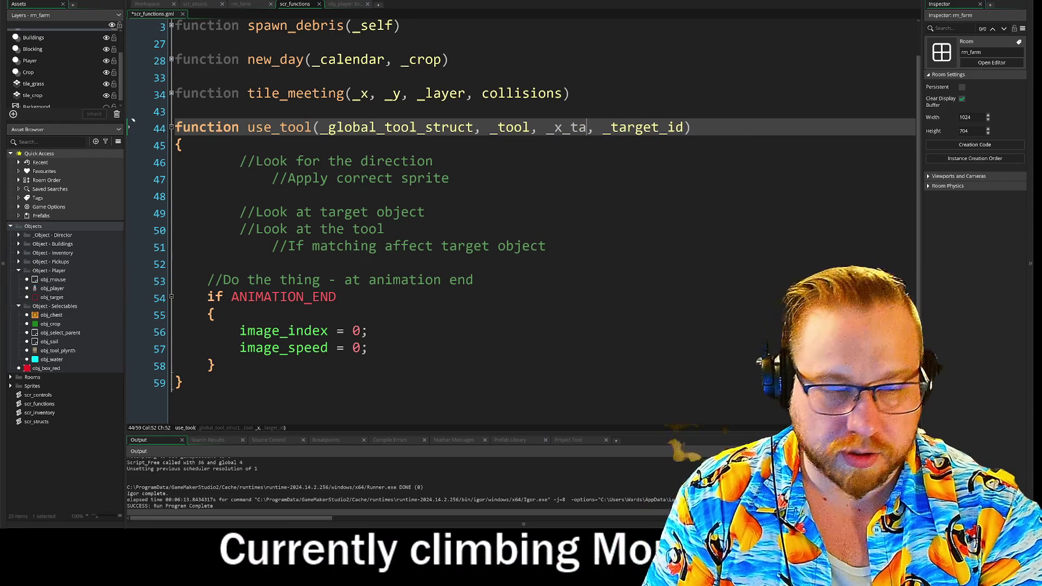
text(, y)
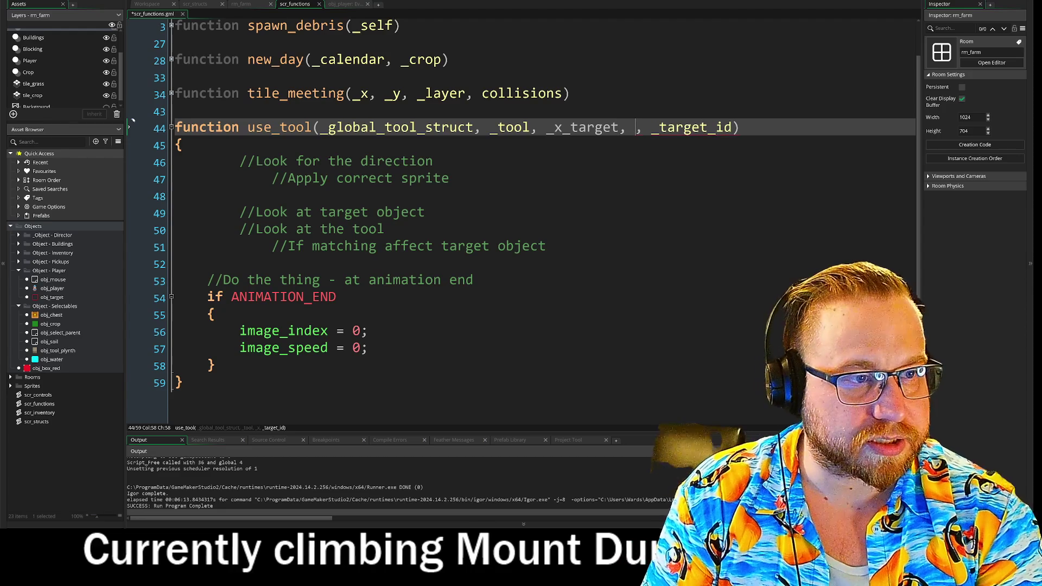
key(BackSpace)
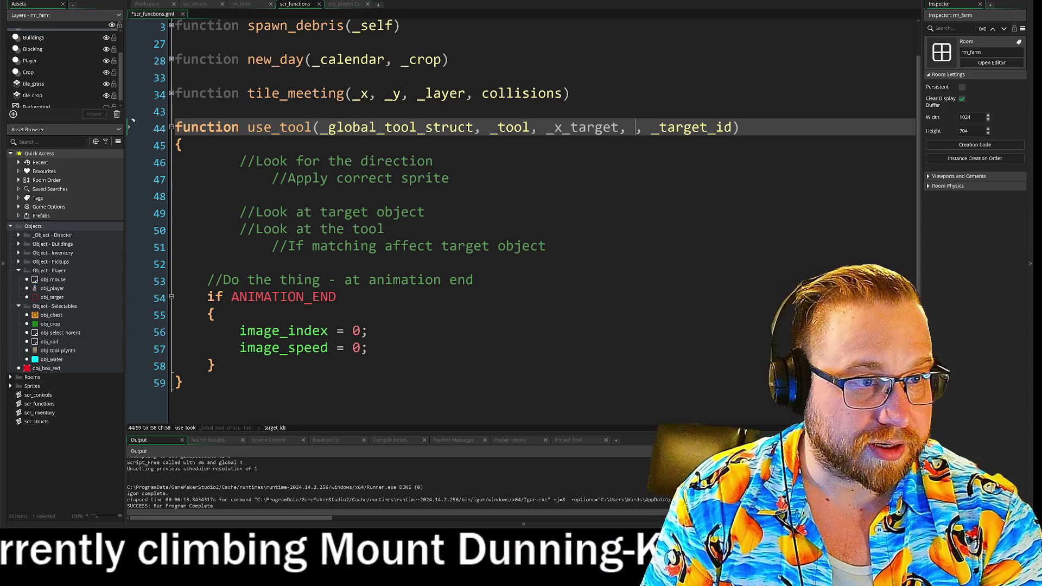
text(_y_target)
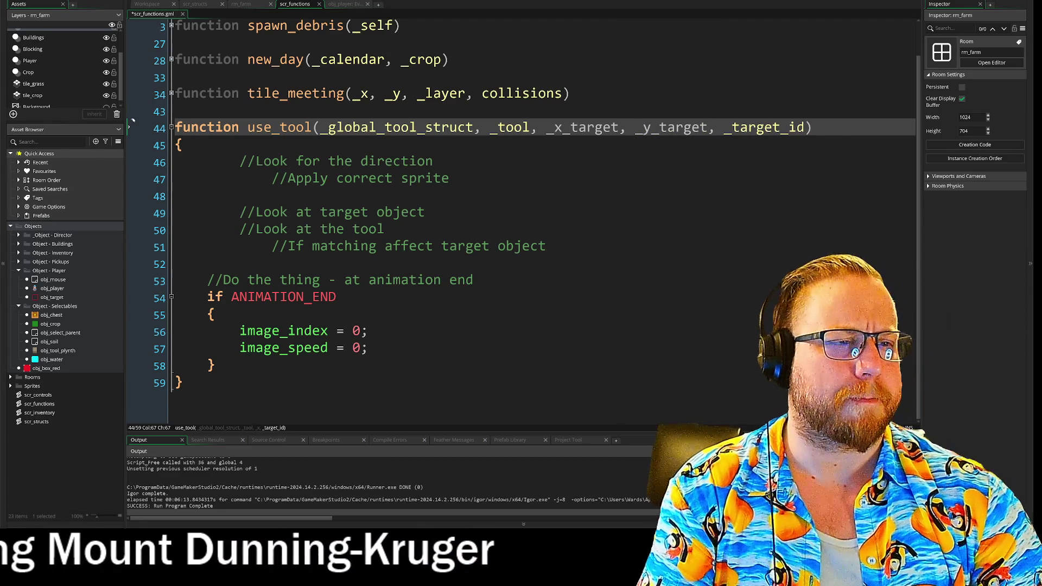
key(Down)
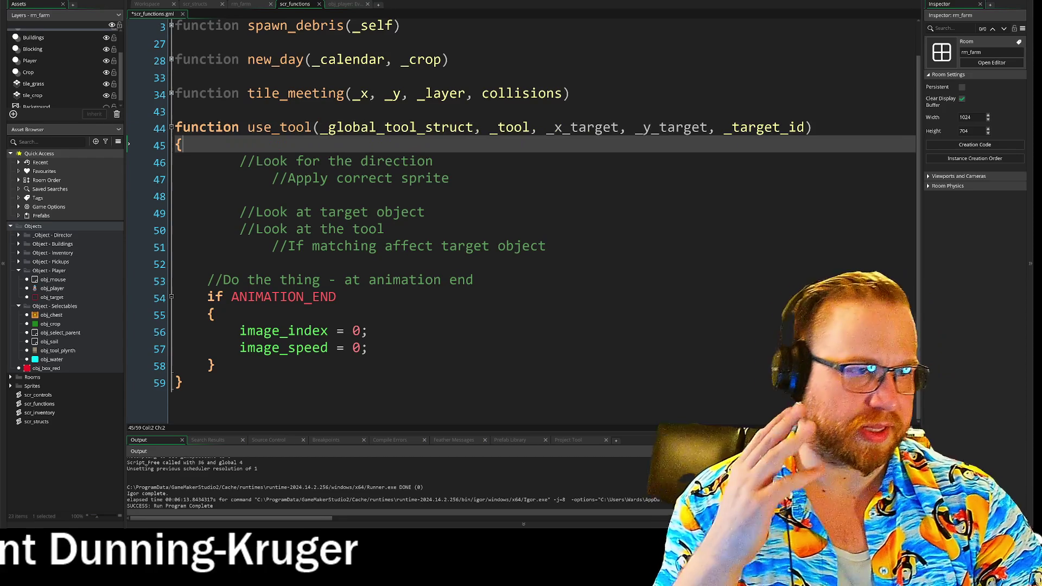
- Inspect the _x_target, _y_target and _tool parameters in the use_tool signature
click(175, 112)
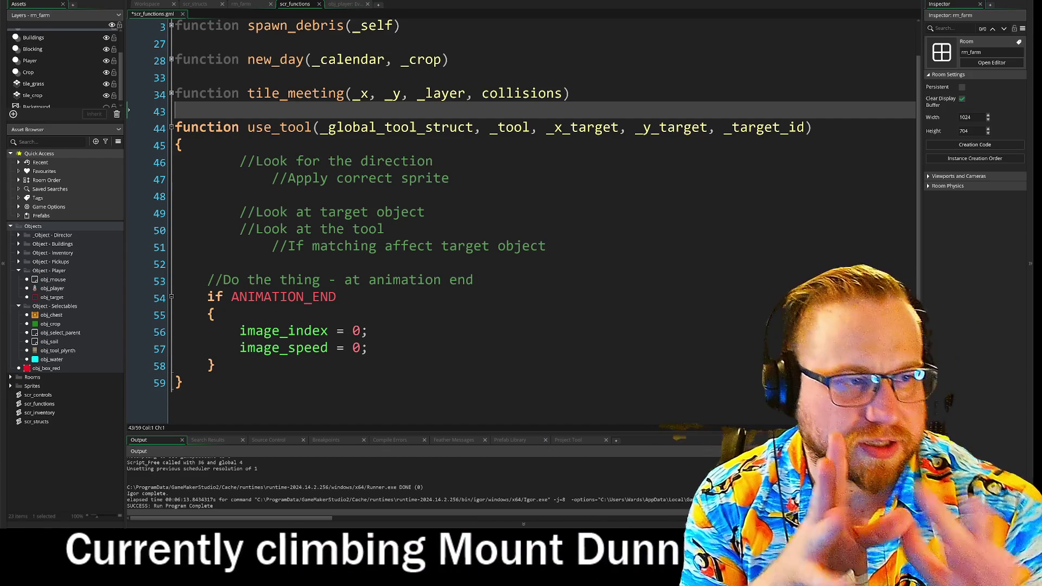
key(Down)
key(End)
key(ctrl+shift+Left)
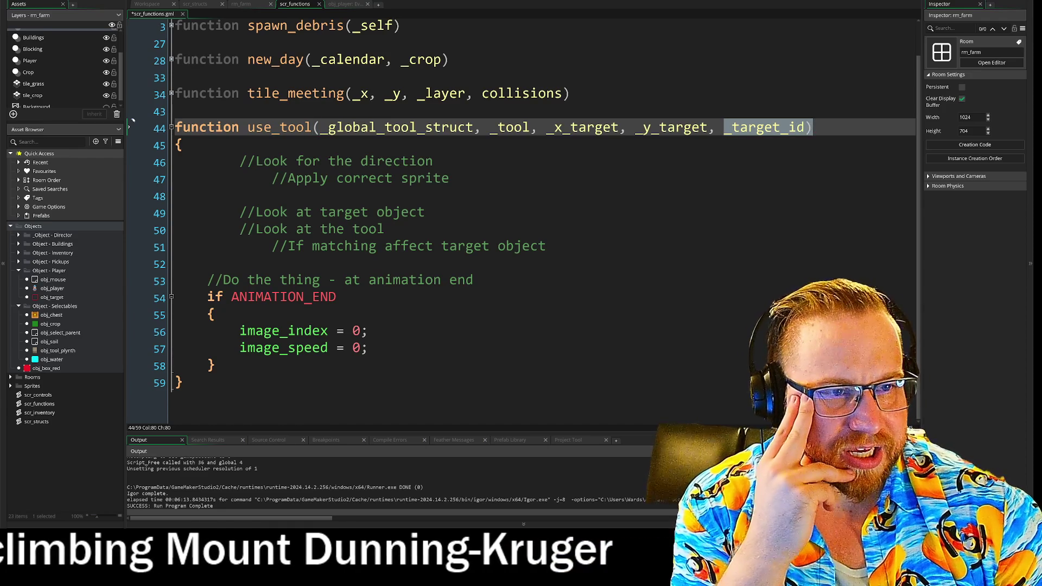
drag(546, 128, 707, 128)
click(707, 128)
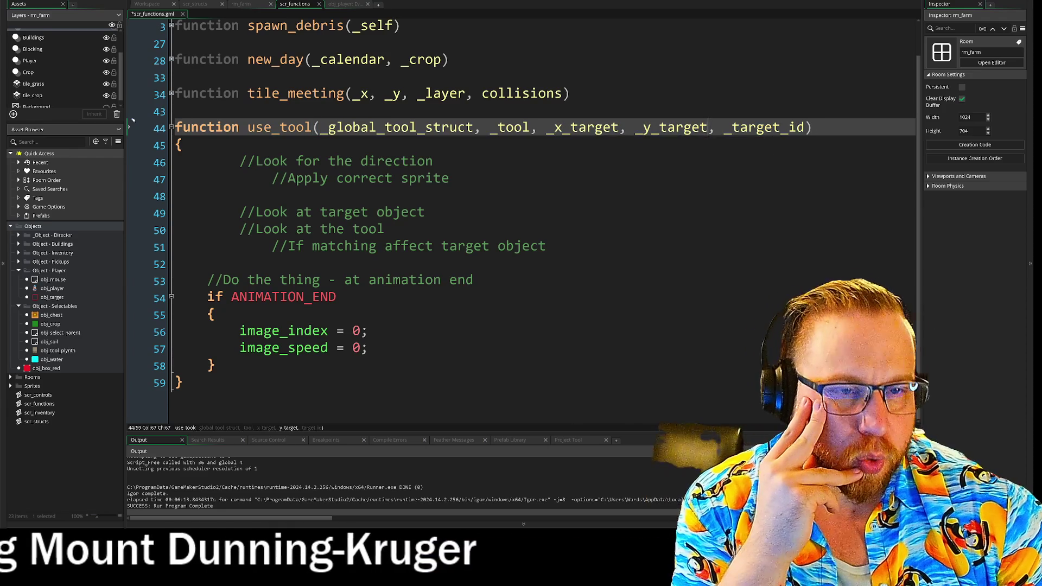
drag(530, 128, 334, 127)
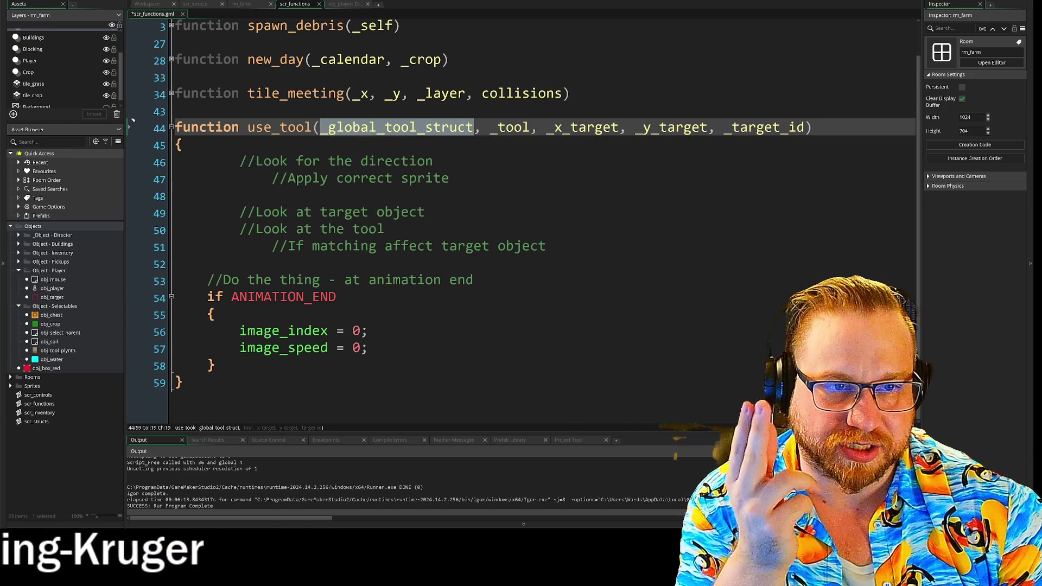
click(434, 161)
double_click(513, 127)
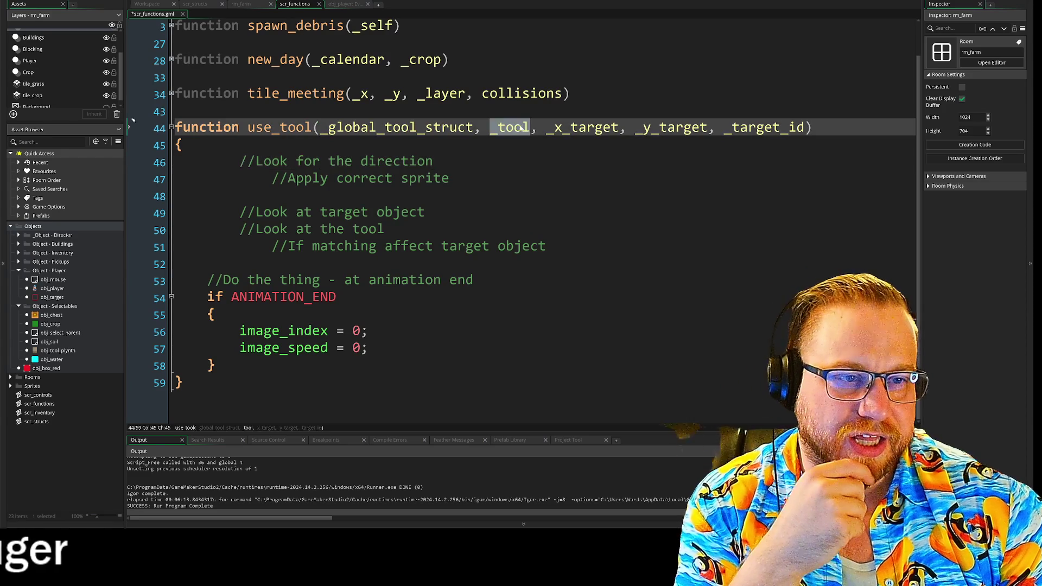
- Switch from the script to the Workspace holding the 'Precious lil guy' drawing
click(450, 179)
click(244, 5)
click(195, 5)
click(157, 5)
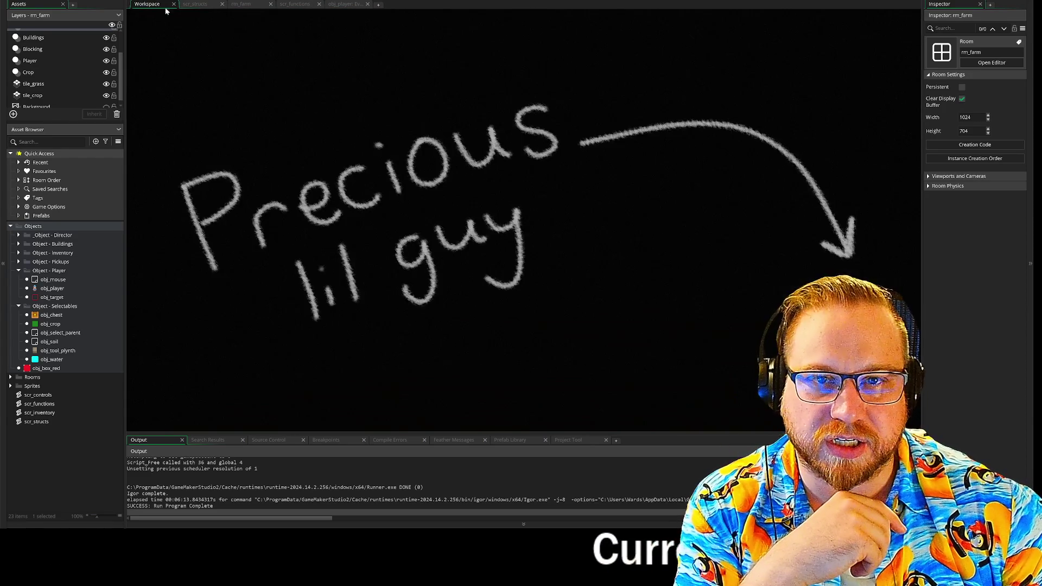
- Return to obj_player's Step event and highlight every use of action
click(200, 4)
click(242, 5)
click(346, 4)
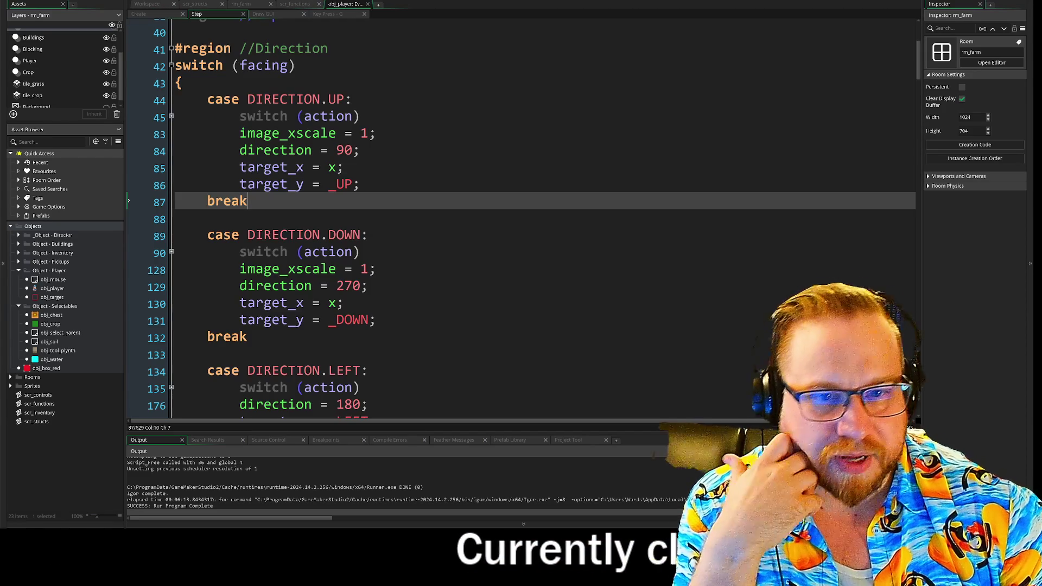
scroll(488, 217, down, 4)
mouse_move(921, 86)
mouse_down()
mouse_move(917, 153)
mouse_move(915, 137)
mouse_up()
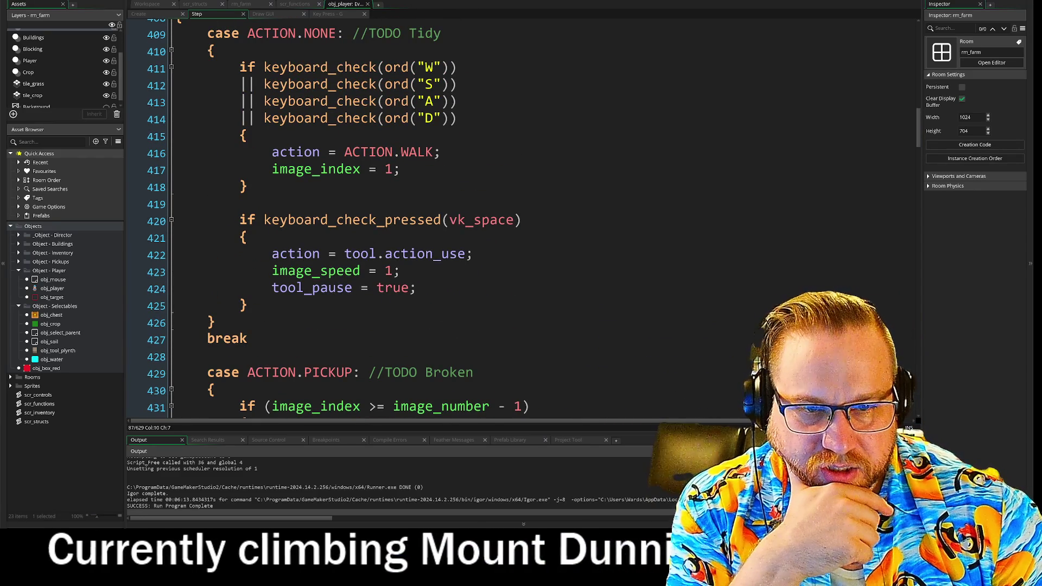
double_click(296, 253)
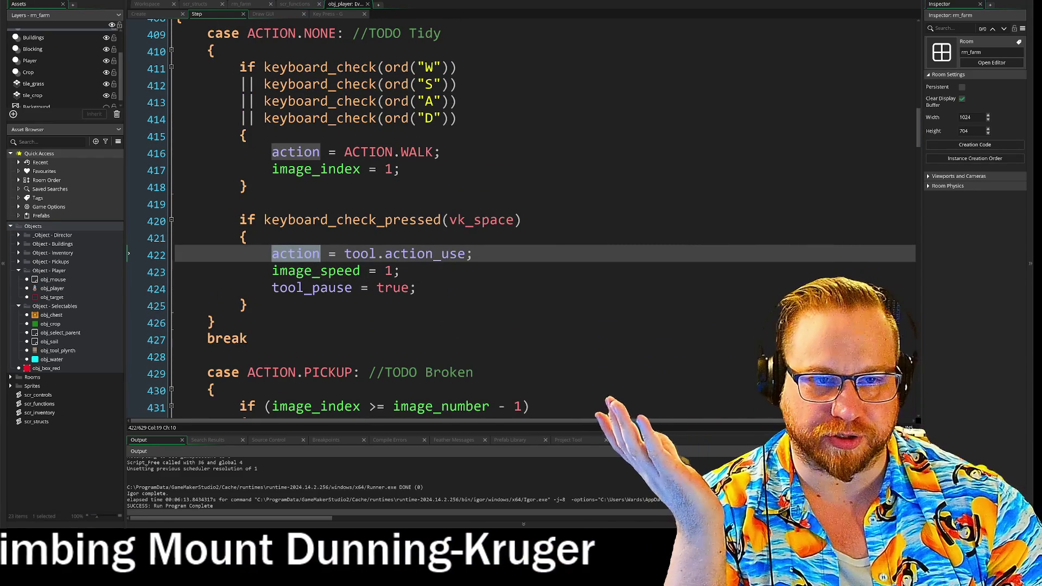
- Find the Actions switch's ACTION.NONE case setting action to tool.action_use on line 422
scroll(521, 217, up, 1)
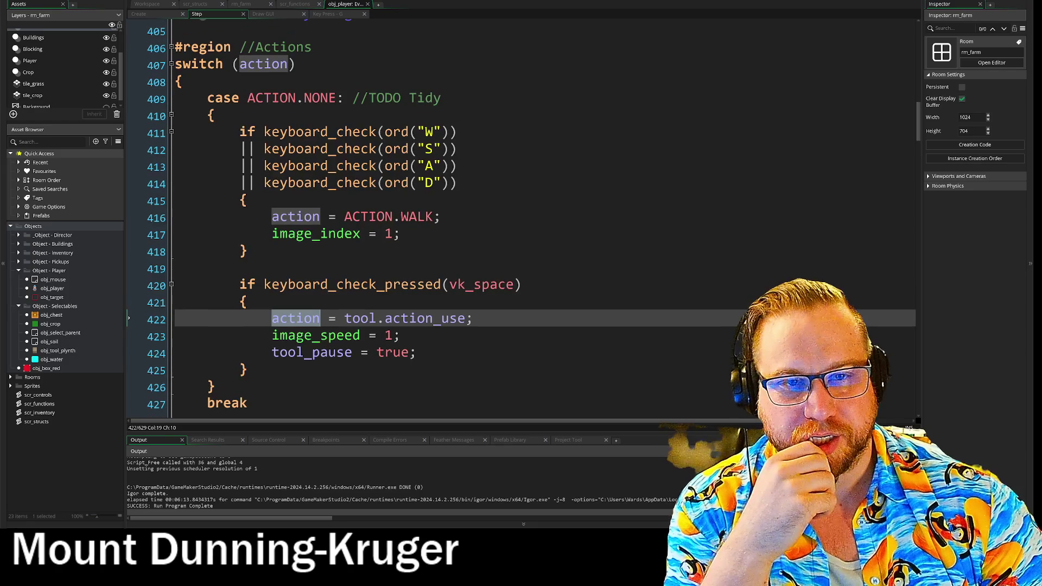
click(263, 64)
key(Down)
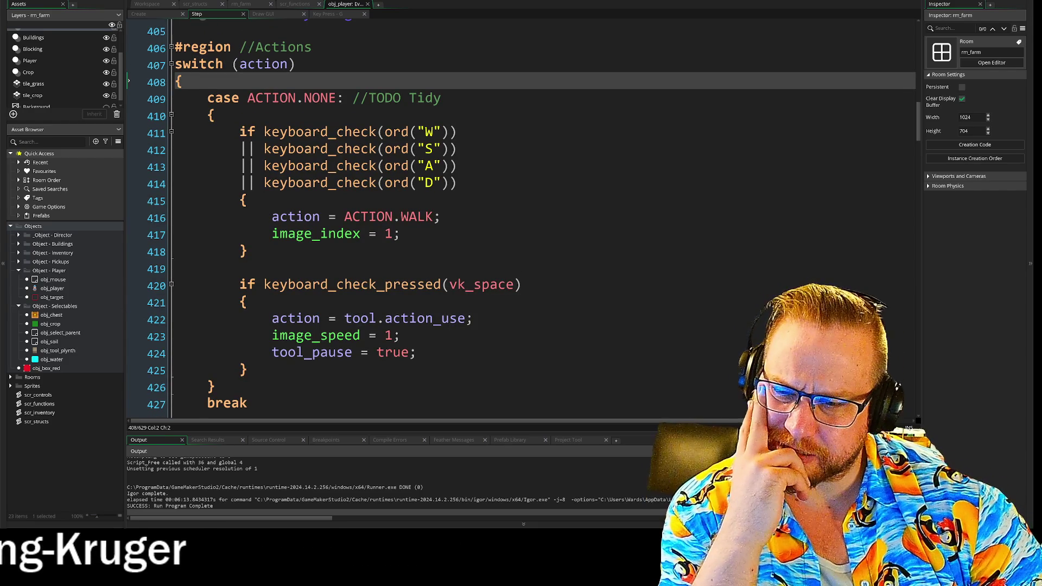
scroll(521, 218, down, 2)
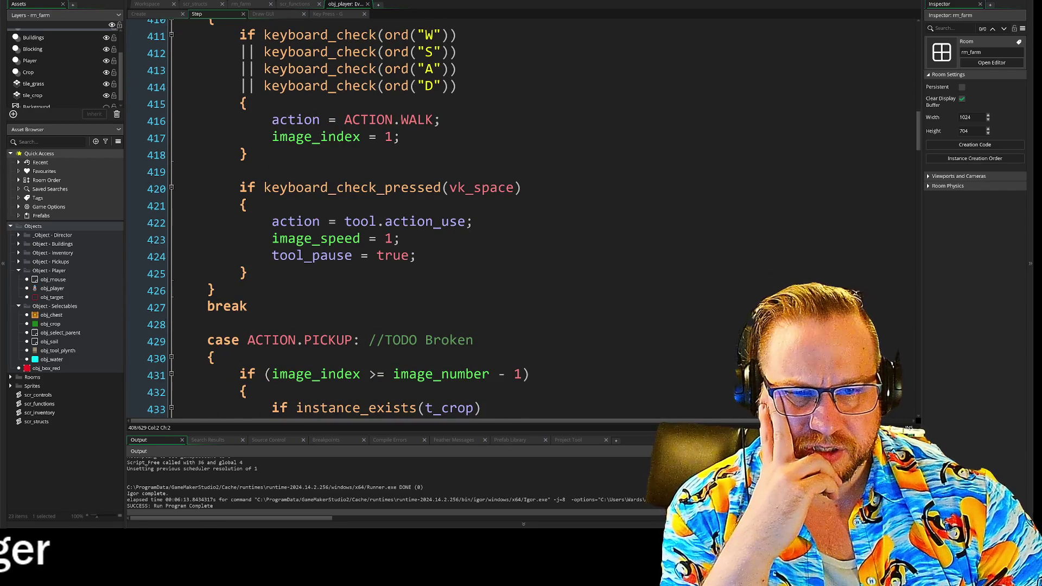
drag(345, 222, 474, 224)
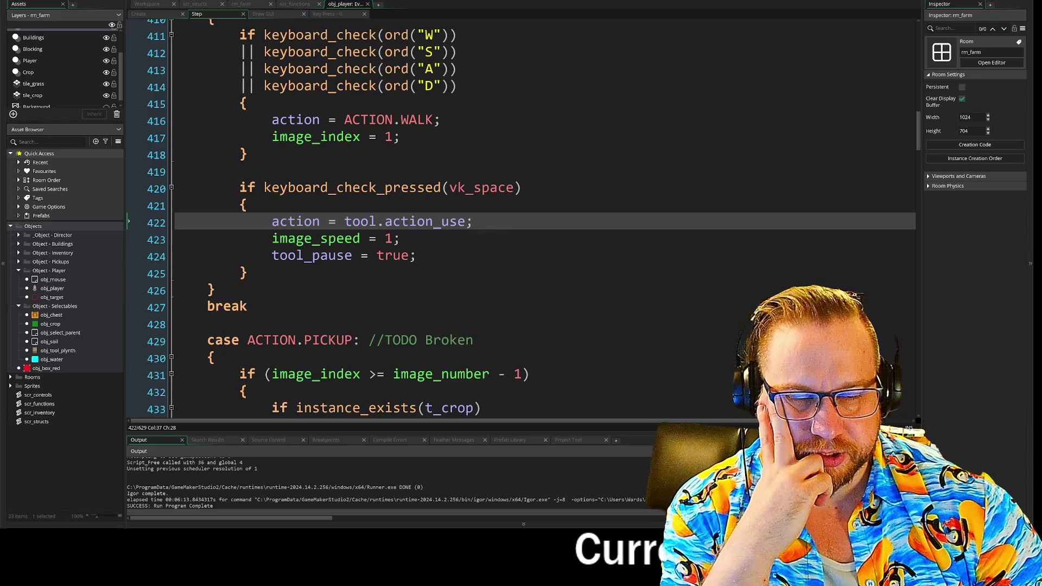
scroll(521, 217, up, 3)
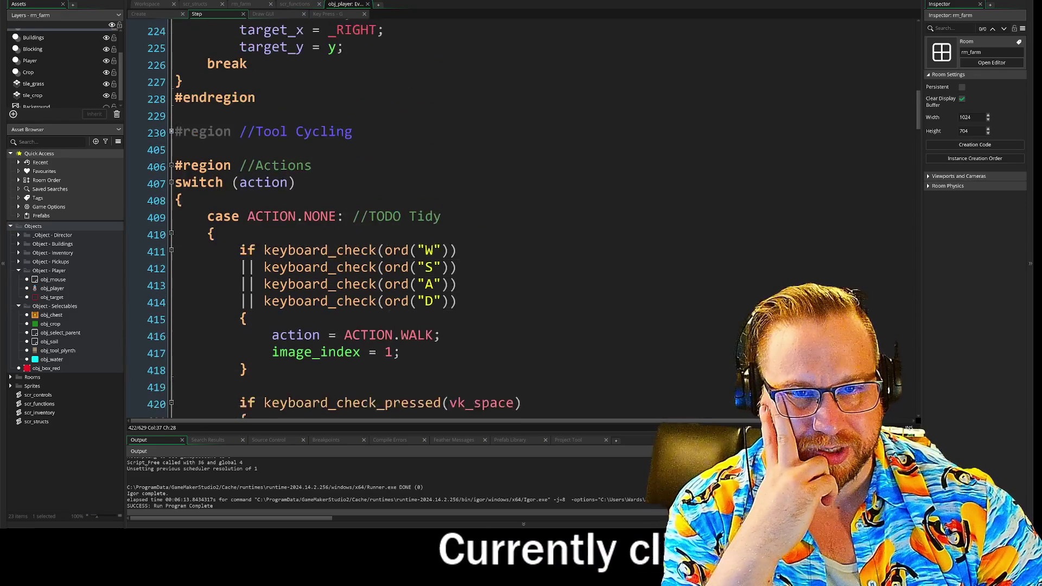
scroll(521, 217, down, 1)
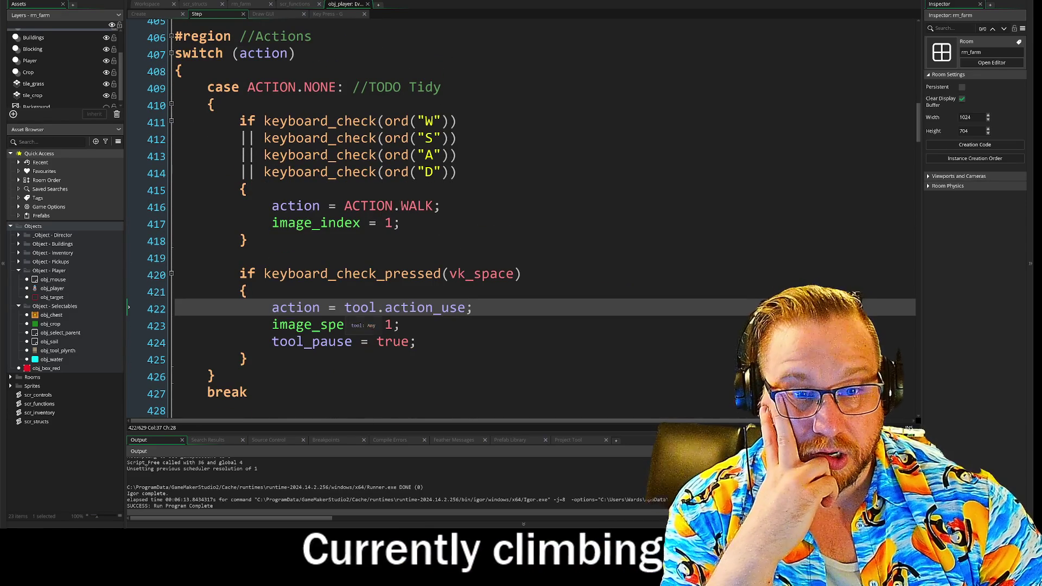
scroll(359, 324, down, 2)
scroll(171, 197, up, 6)
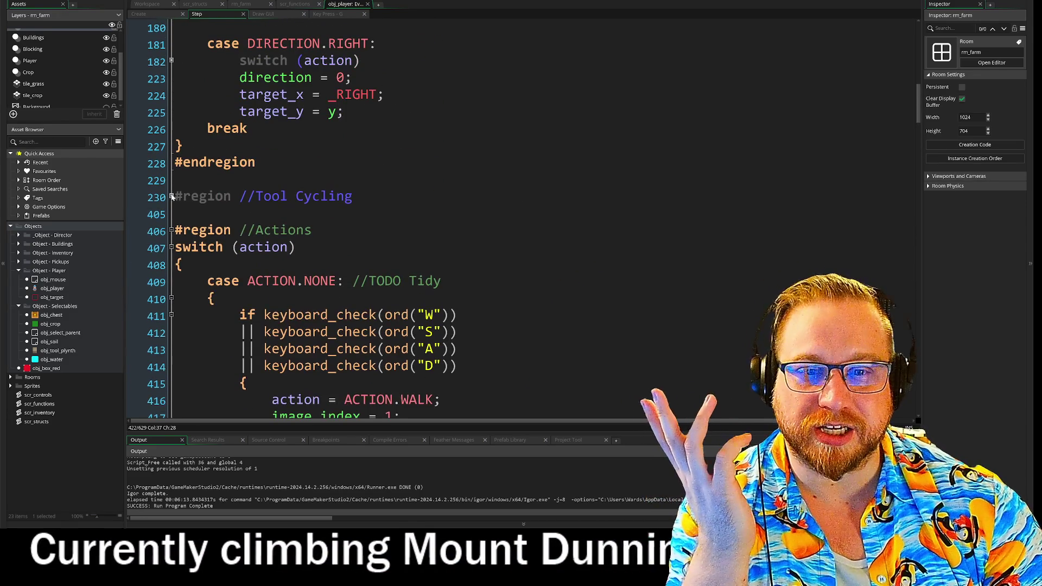
- Expand Tool Cycling and its SLOT_FIVE case to inspect tool = inventory[4], then view the Create event
click(171, 197)
scroll(171, 198, down, 6)
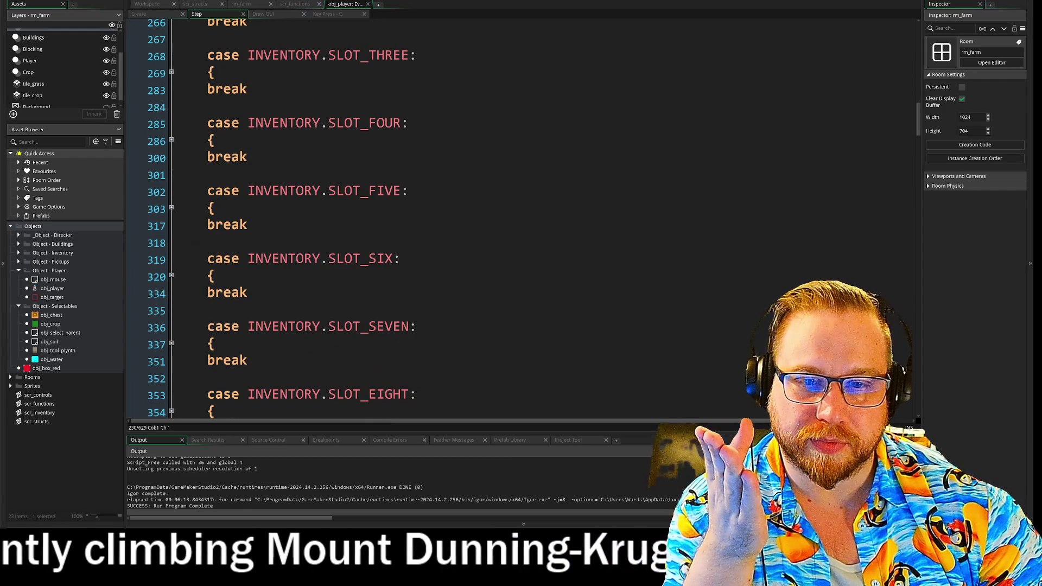
click(172, 208)
triple_click(230, 228)
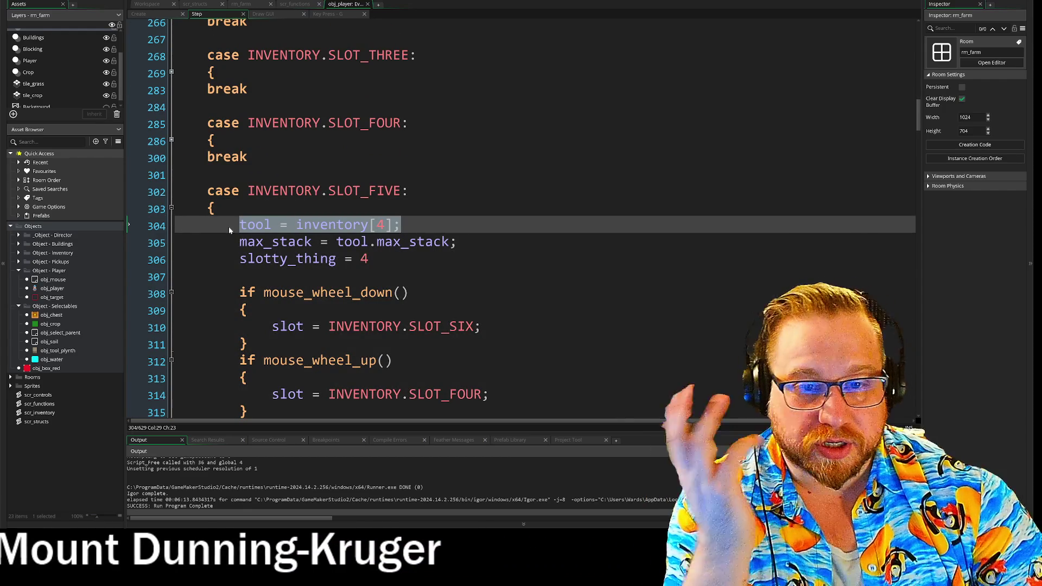
scroll(304, 320, up, 2)
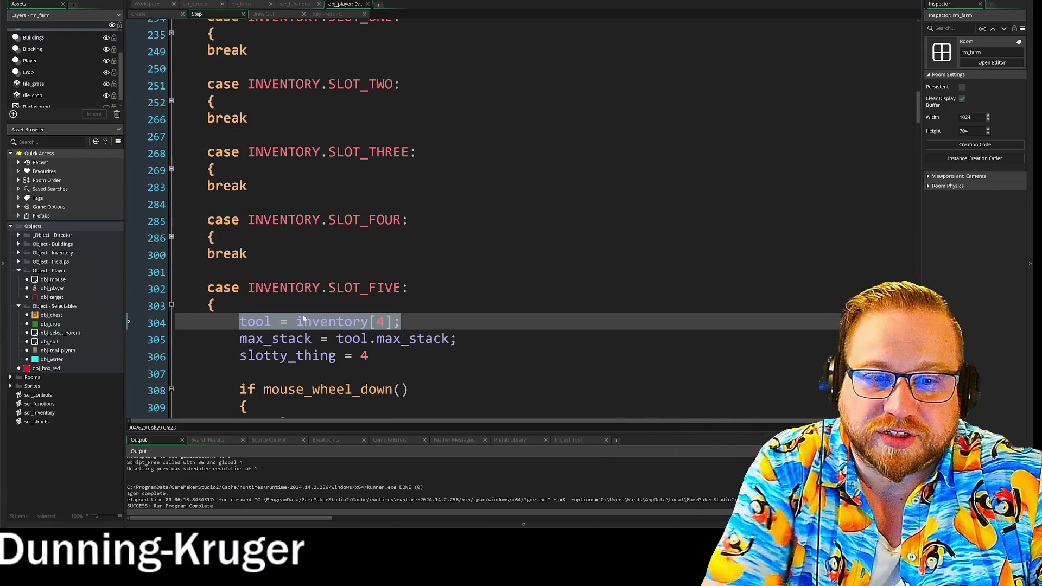
click(297, 321)
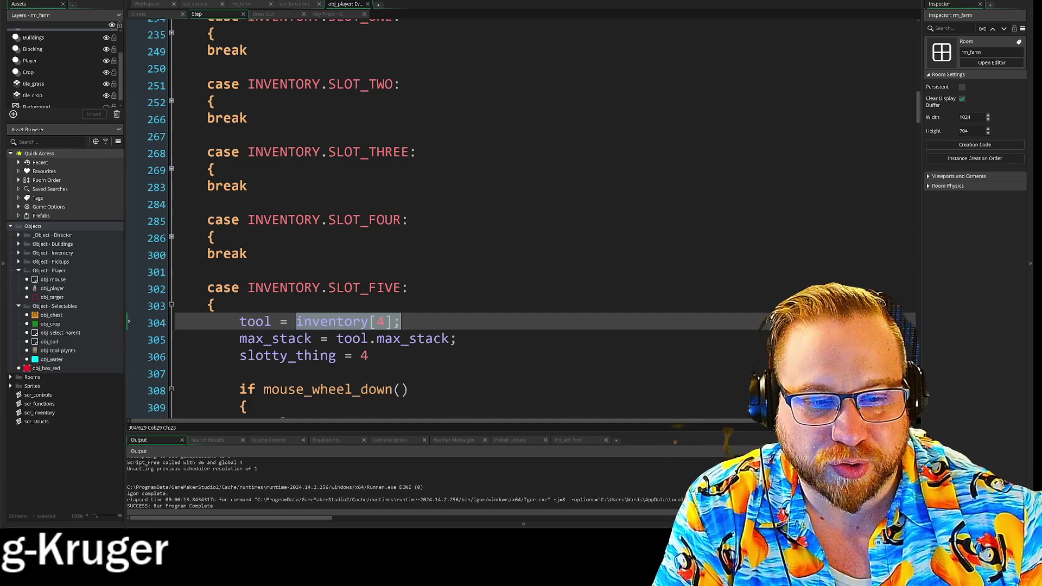
click(139, 13)
scroll(434, 218, down, 12)
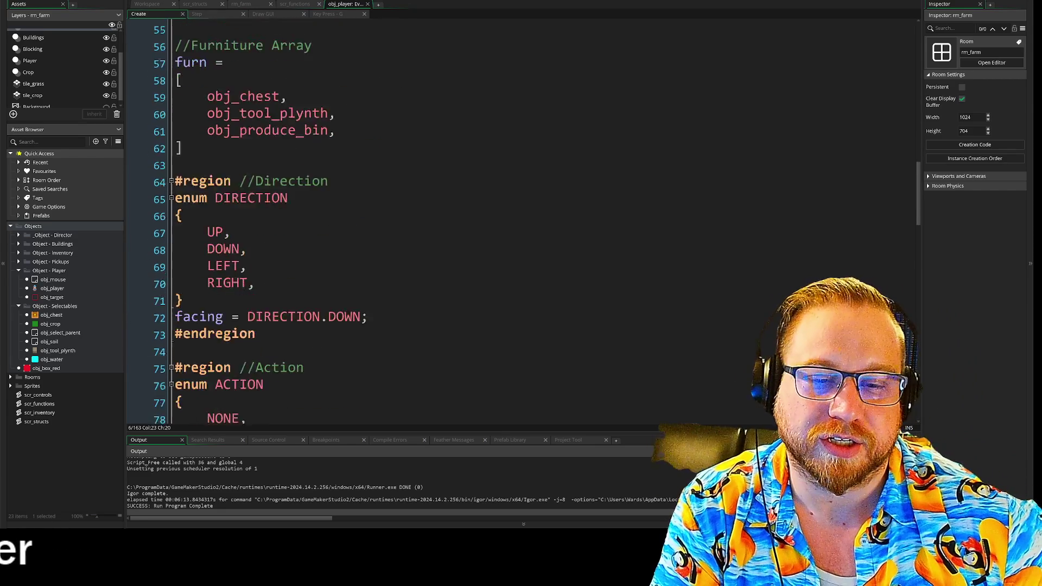
- Review the crop_coll setup loop in obj_player's Create code
scroll(413, 217, down, 12)
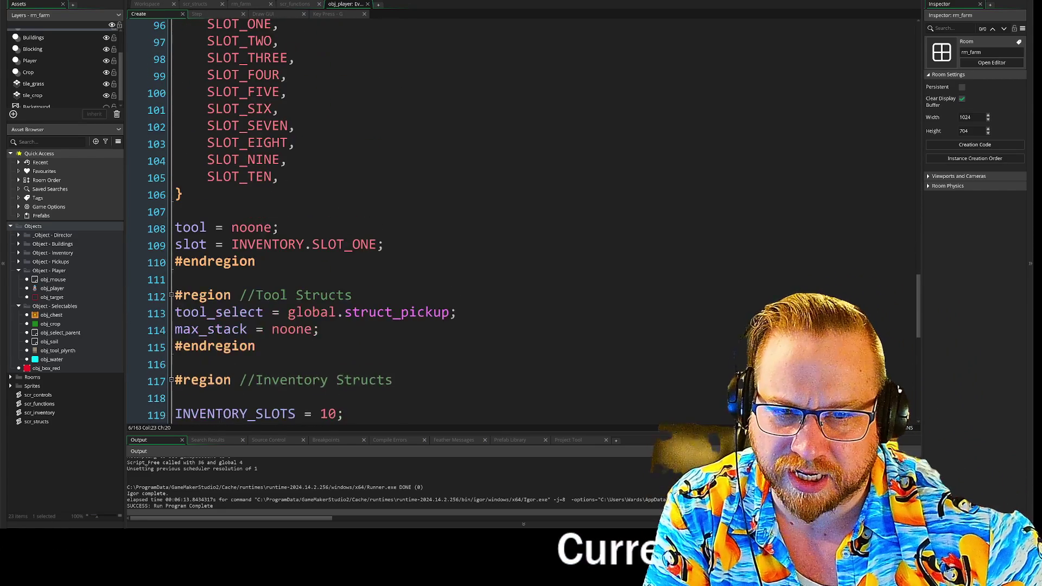
scroll(434, 217, down, 3)
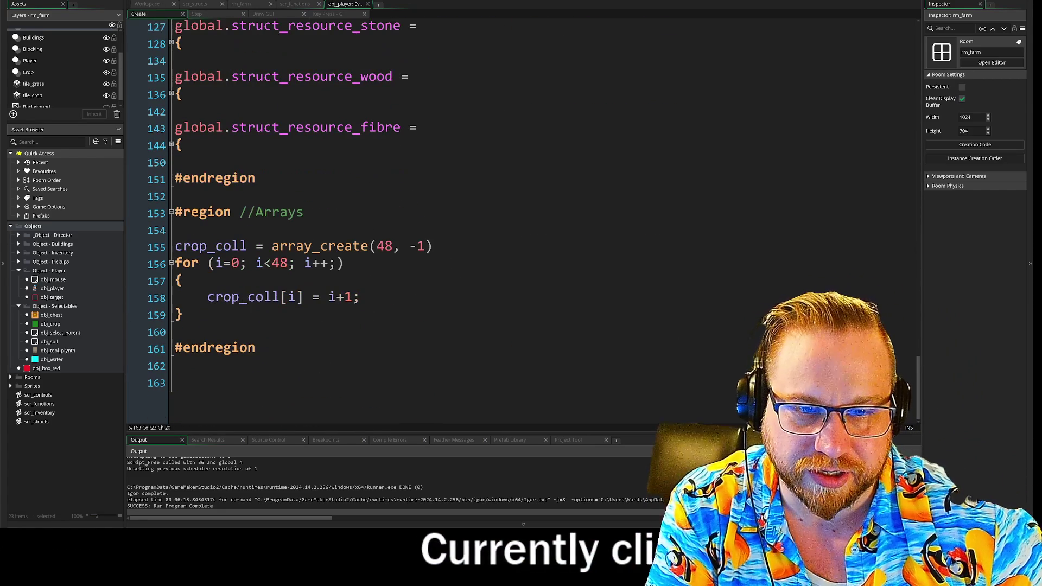
drag(128, 246, 129, 297)
click(129, 297)
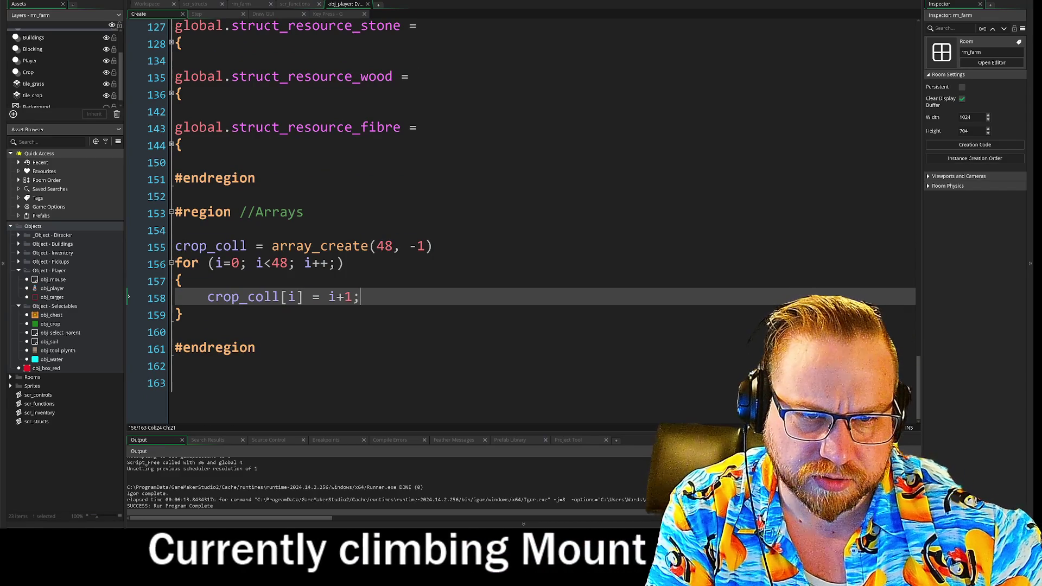
- Inspect the inventory array creation line, then bring up the scr_structs script
scroll(173, 200, up, 4)
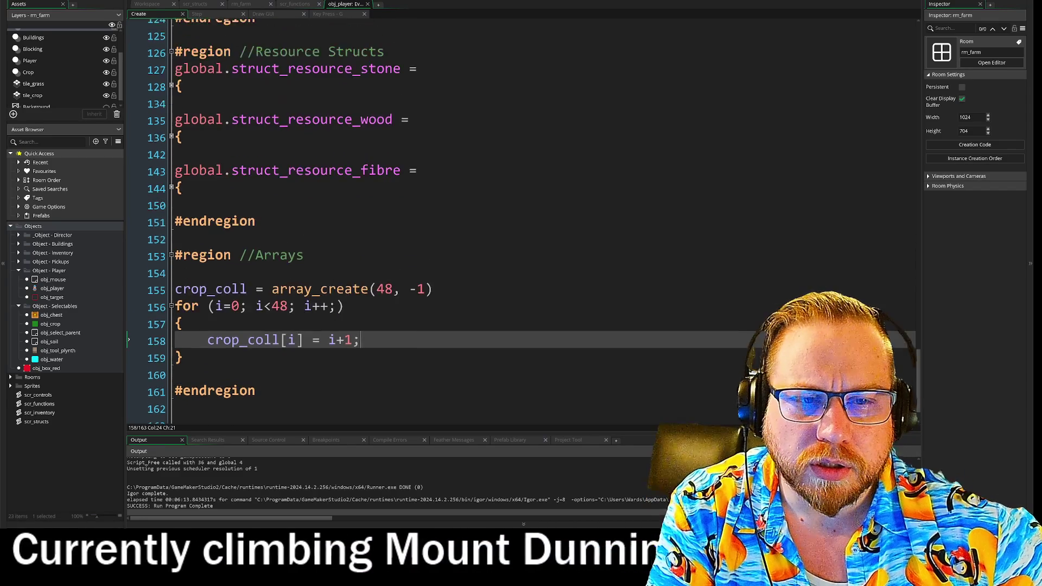
scroll(130, 239, up, 2)
click(129, 243)
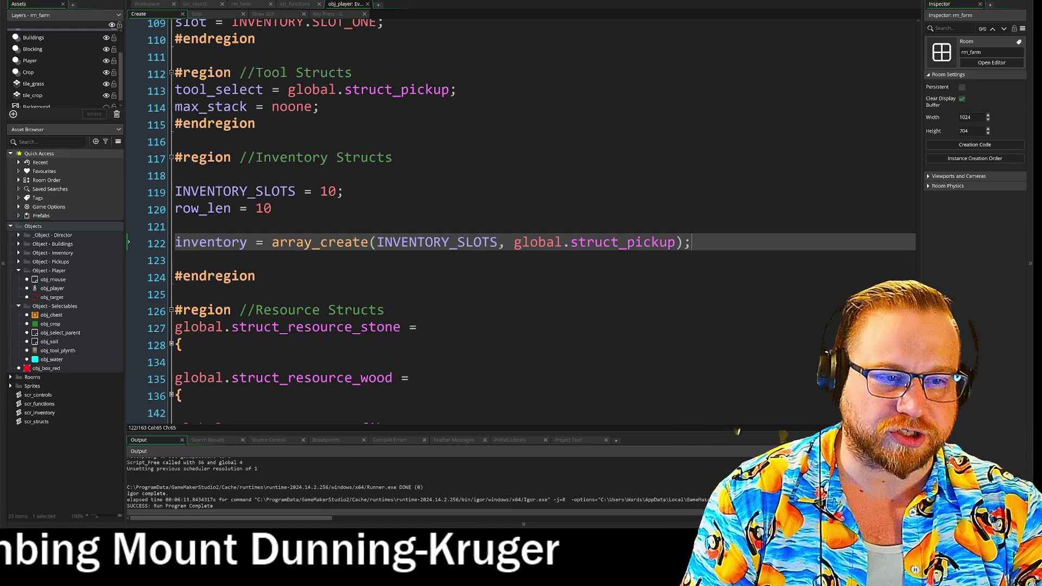
click(129, 243)
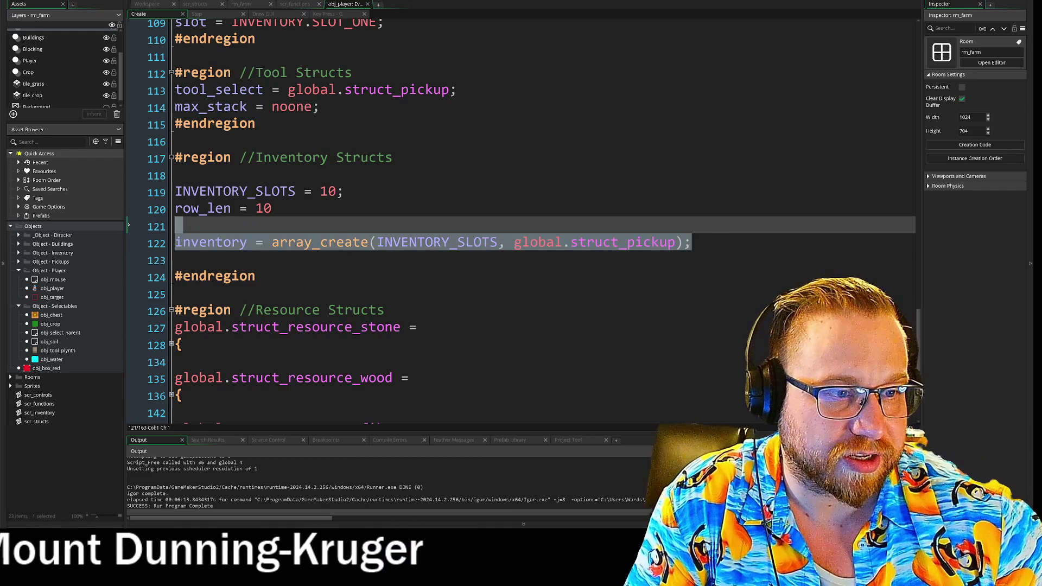
click(129, 173)
click(199, 5)
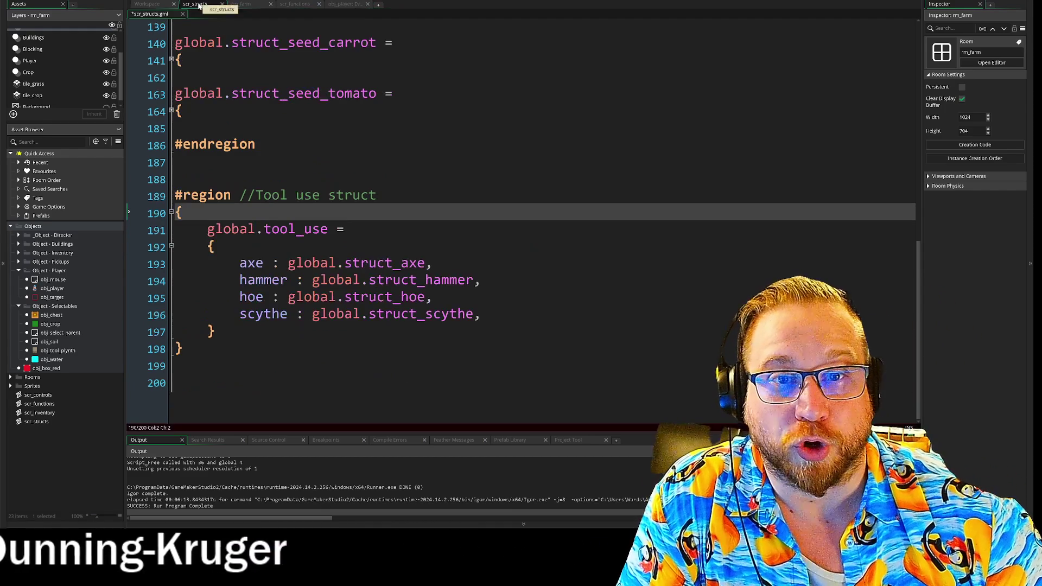
- Cycle through the rm_farm, scr_functions, Workspace and player Create editors
click(246, 5)
click(302, 5)
click(349, 5)
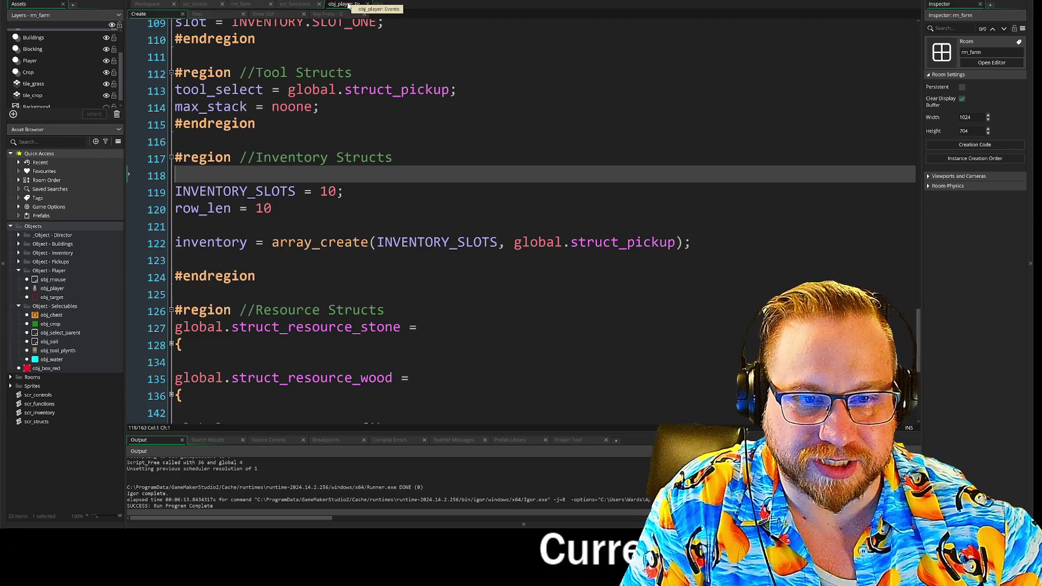
click(148, 5)
click(357, 4)
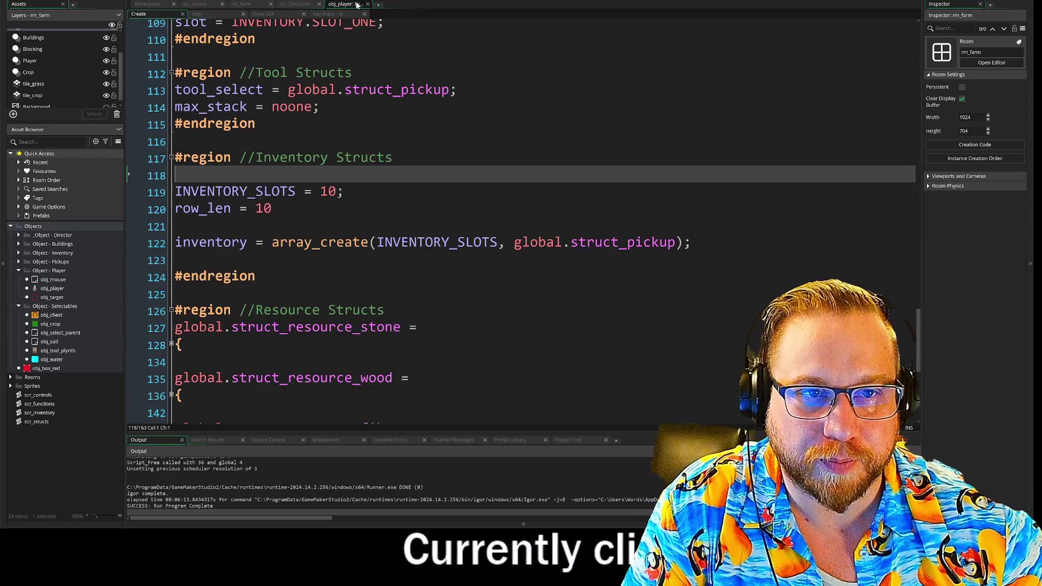
- Select use_tool's _global_tool_struct parameter in scr_functions
click(292, 6)
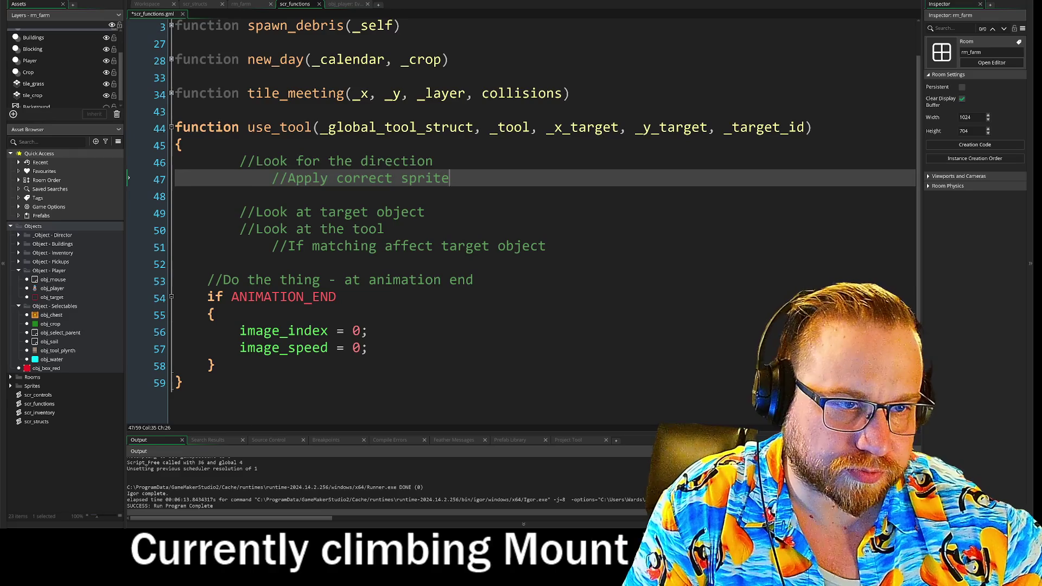
double_click(529, 128)
drag(321, 128, 459, 135)
key(shift+Right)
key(shift+Right)
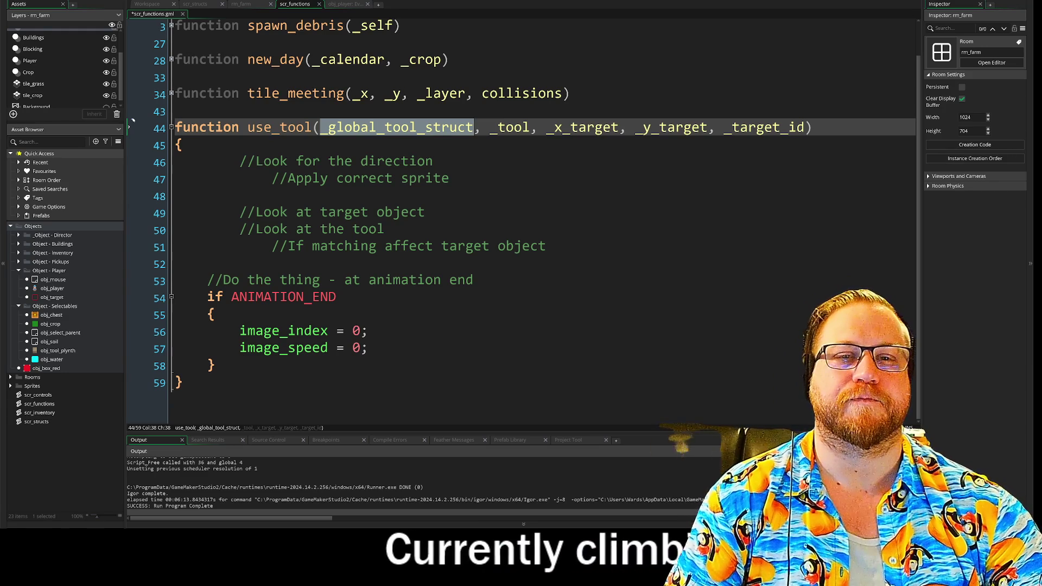
- Review the axe, hammer, hoe and scythe entries of tool_use in scr_structs
click(204, 6)
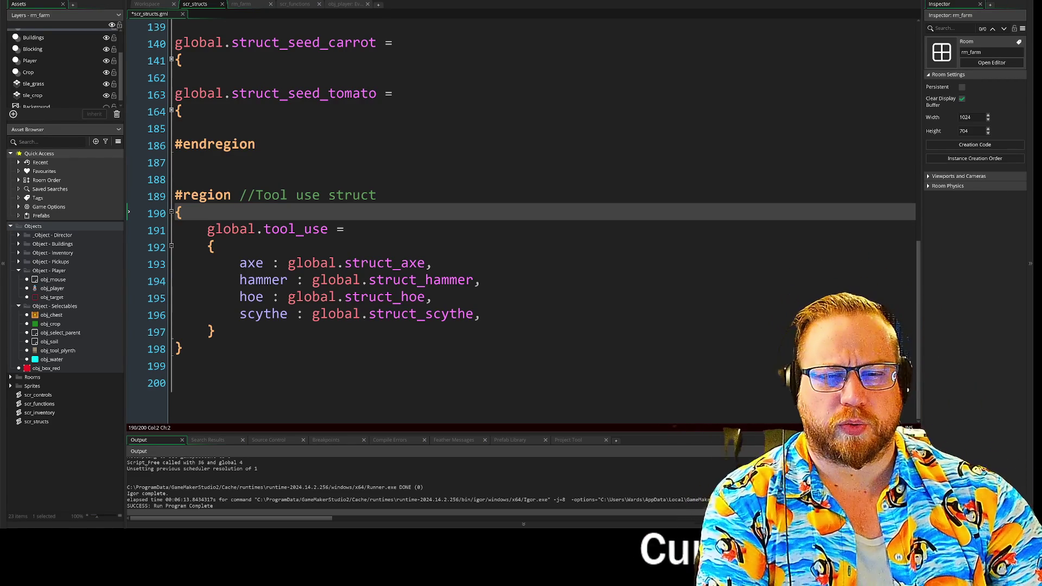
drag(240, 262, 481, 313)
click(481, 314)
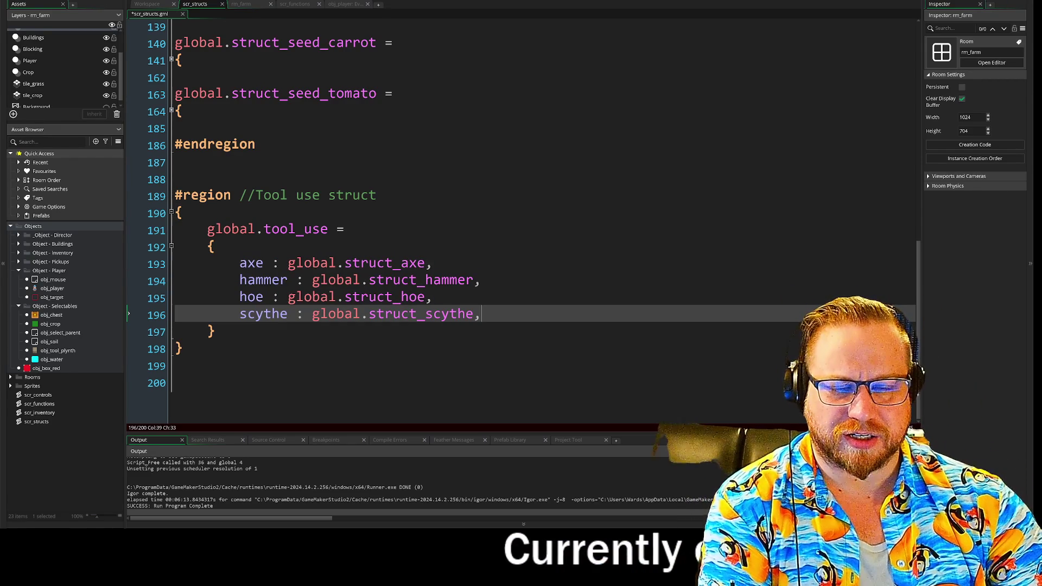
- Open the player's Step event code and build and run the game with F5
click(242, 4)
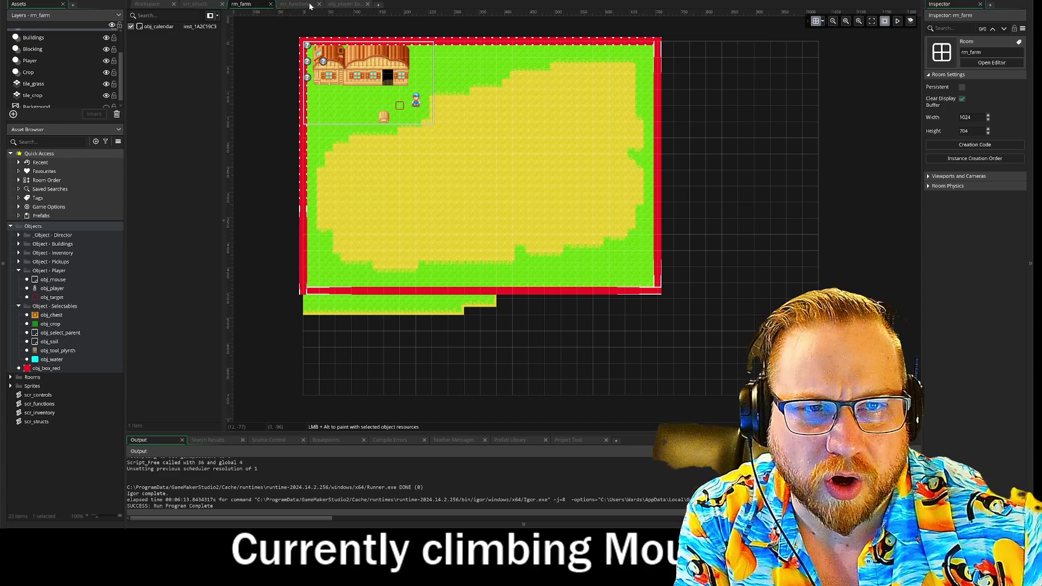
click(298, 4)
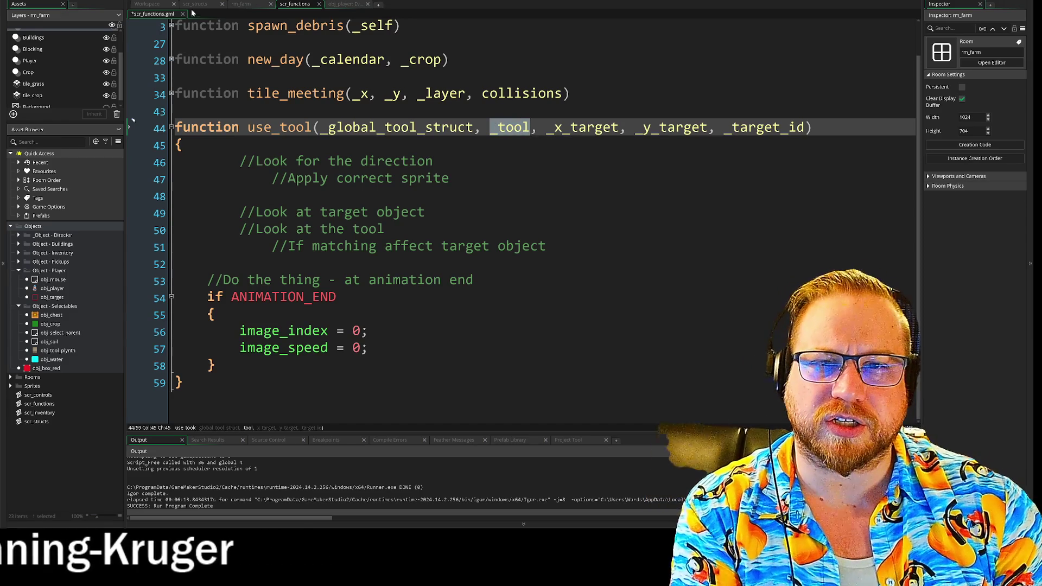
click(342, 5)
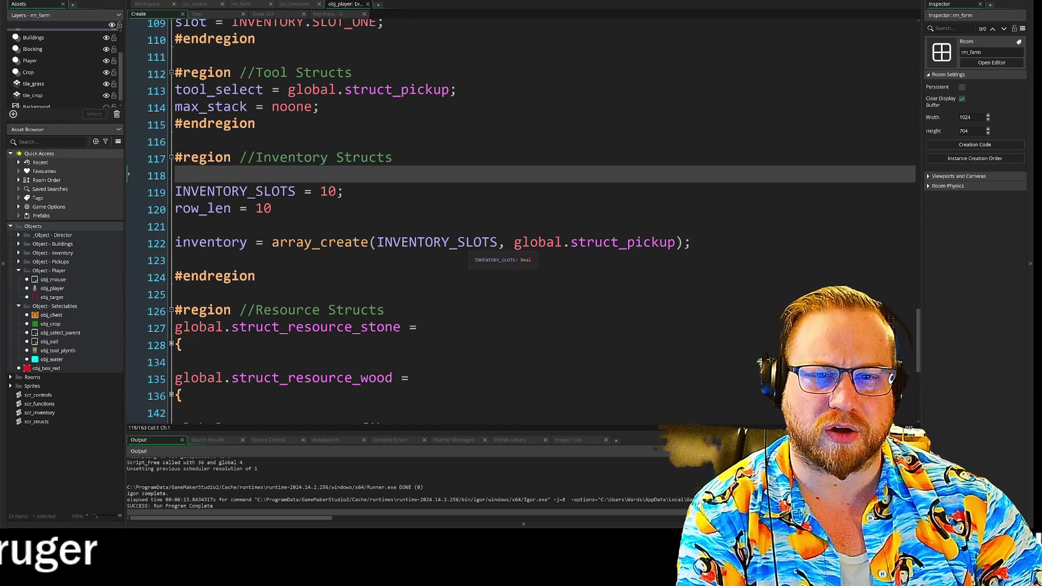
click(197, 14)
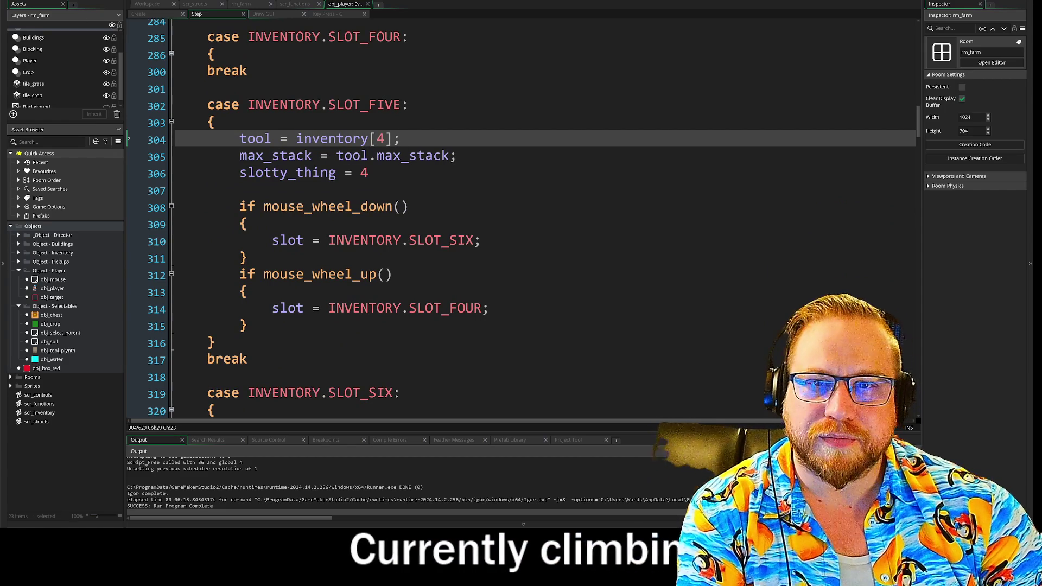
key(F5)
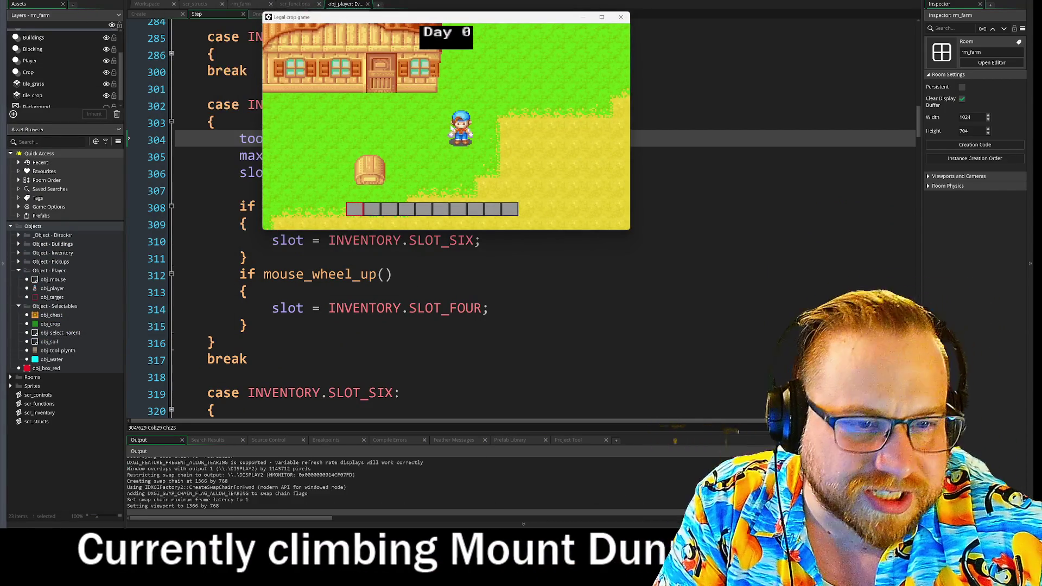
key(d)
key(s)
key(i)
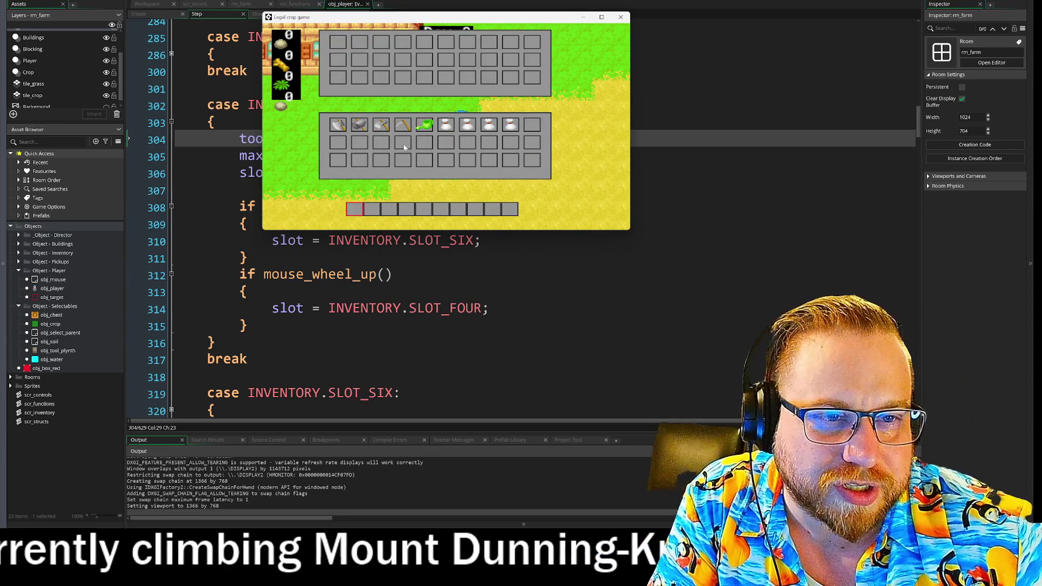
click(381, 125)
click(430, 125)
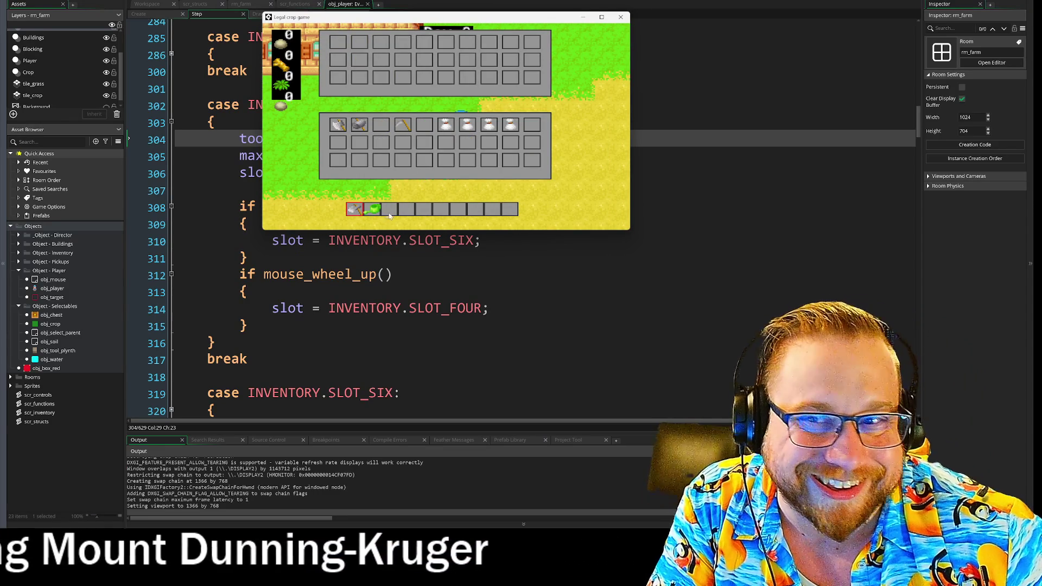
click(391, 212)
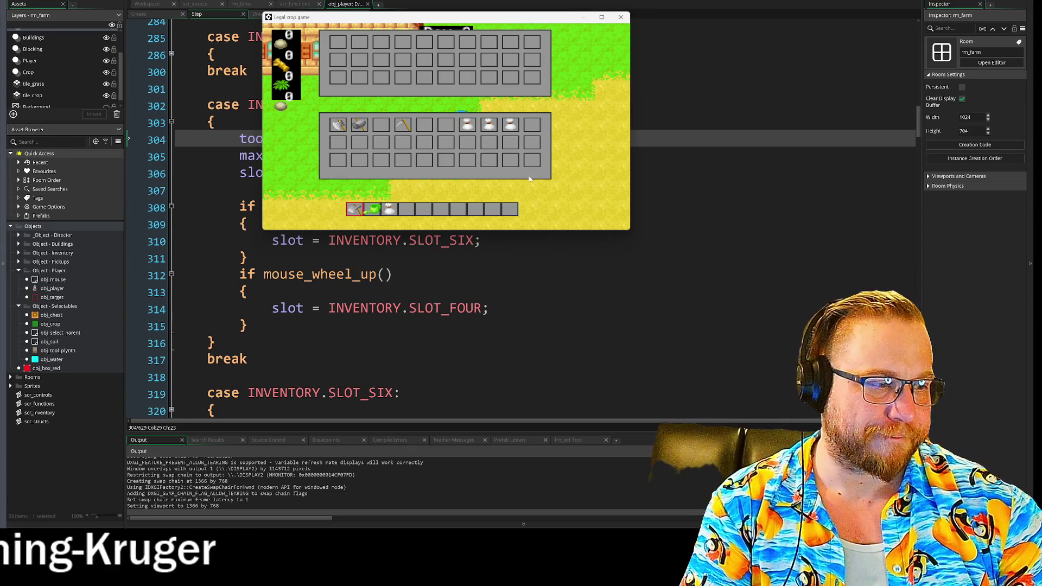
click(620, 18)
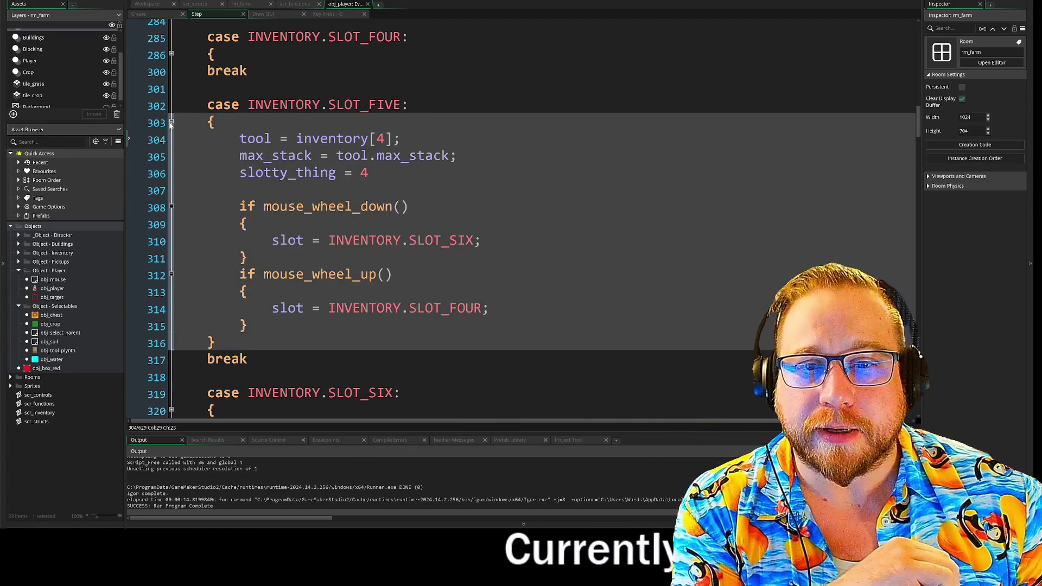
click(171, 122)
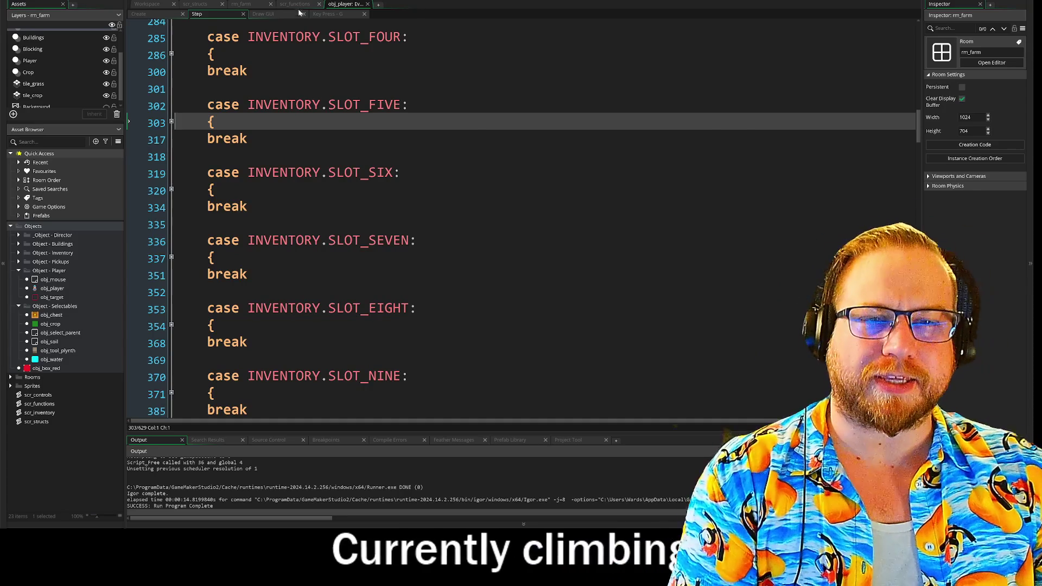
- Delete the _global_tool_struct parameter from use_tool in scr_functions
click(298, 5)
drag(482, 128, 325, 130)
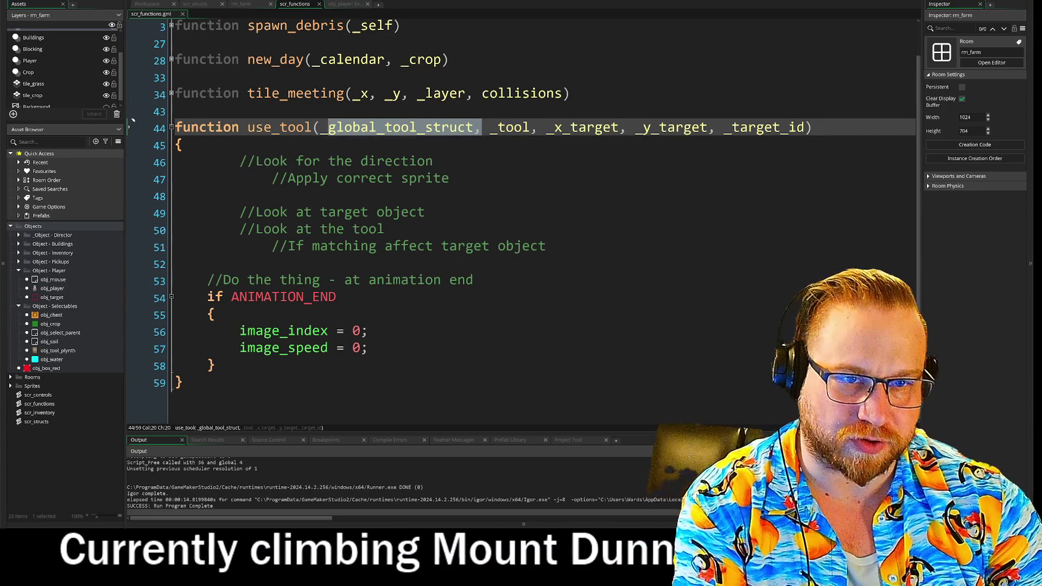
key(BackSpace)
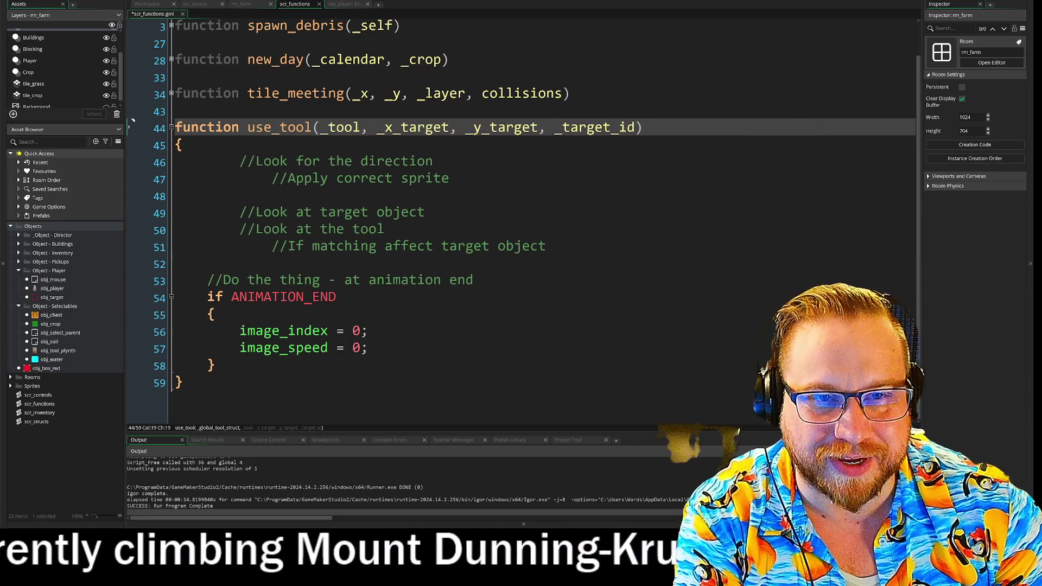
- Delete the Tool use struct region from scr_structs, including trailing blank lines
key(ctrl+Tab)
key(ctrl+Tab)
key(Down)
key(Down)
key(shift+Up)
key(shift+Up)
key(shift+Up)
key(Delete)
key(Delete)
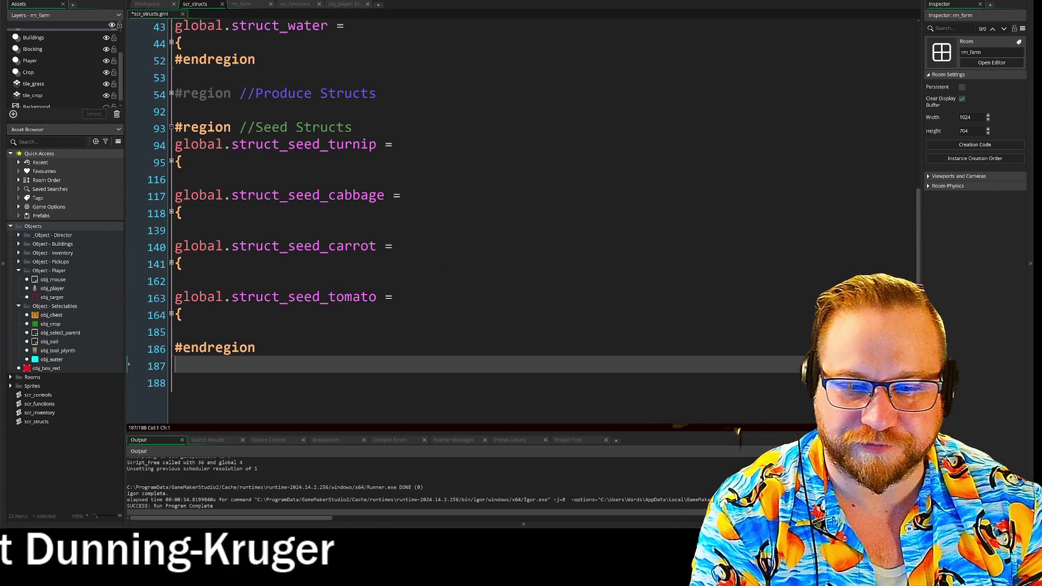
key(BackSpace)
key(BackSpace)
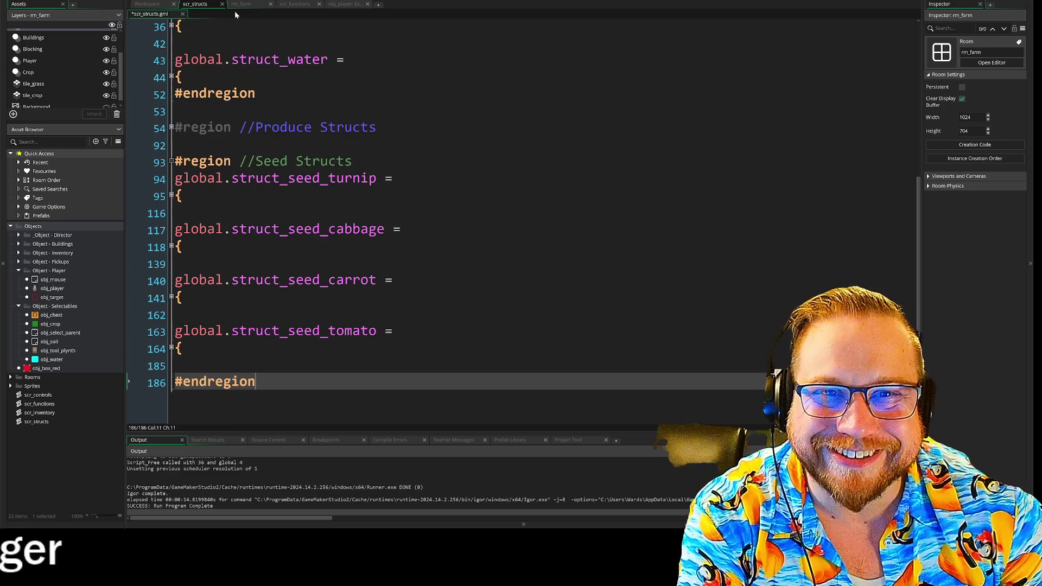
- Return to scr_functions at the Apply correct sprite comment
click(251, 5)
click(296, 5)
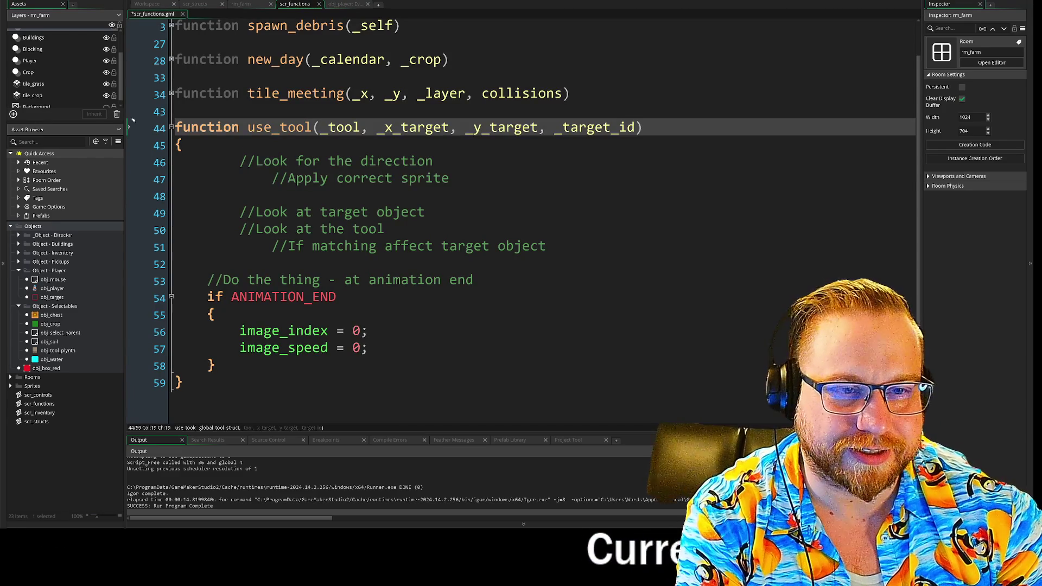
click(450, 179)
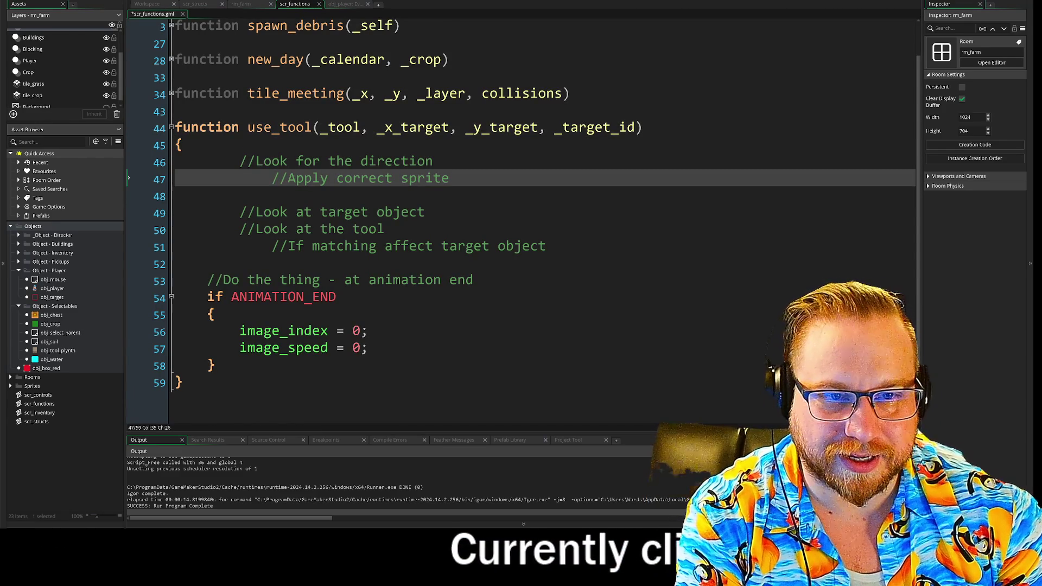